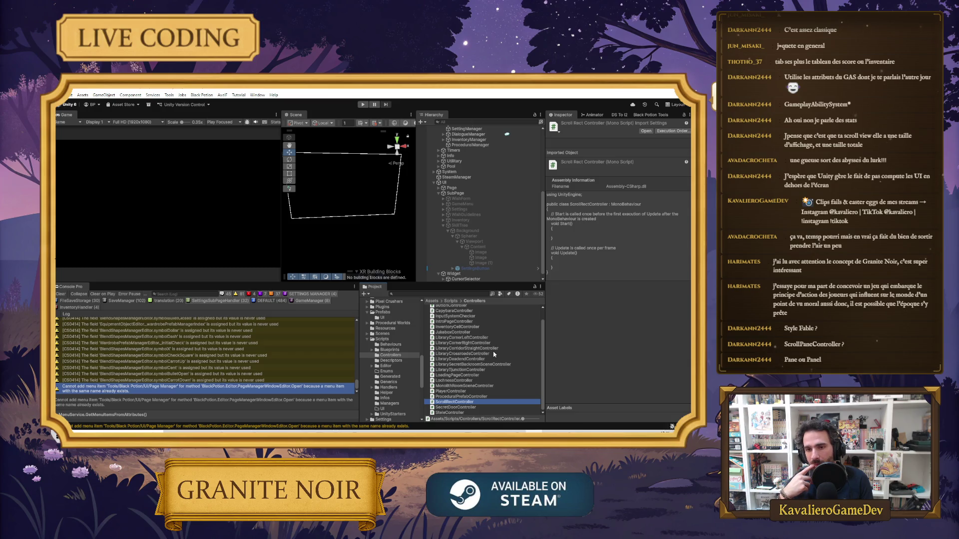
Attach the ScrollRectController script to Content and open the script for editing.
drag(471, 391, 479, 242)
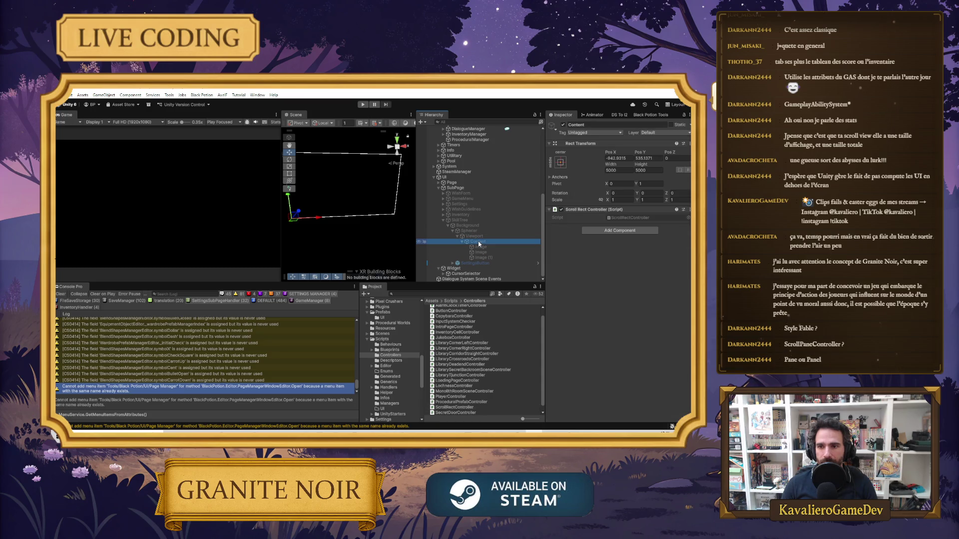
click(630, 218)
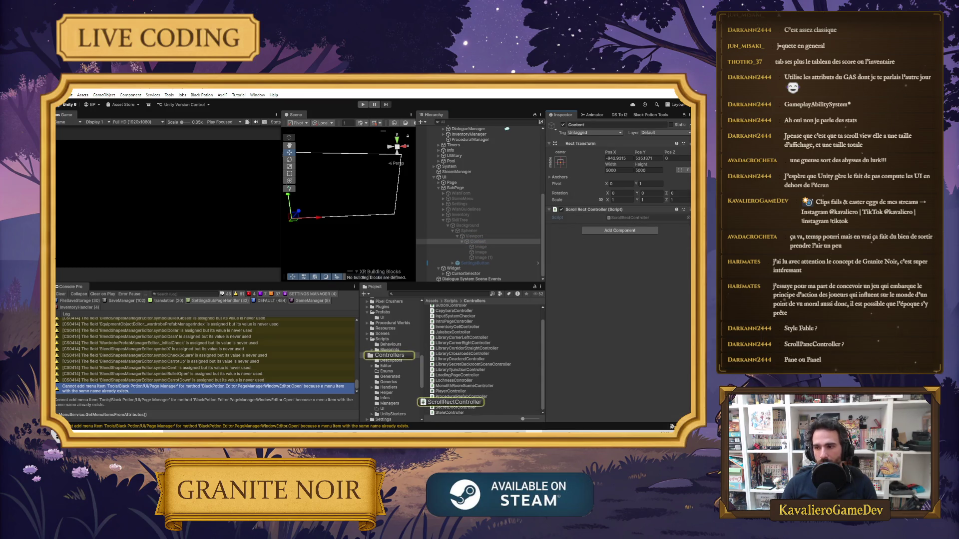
double_click(631, 218)
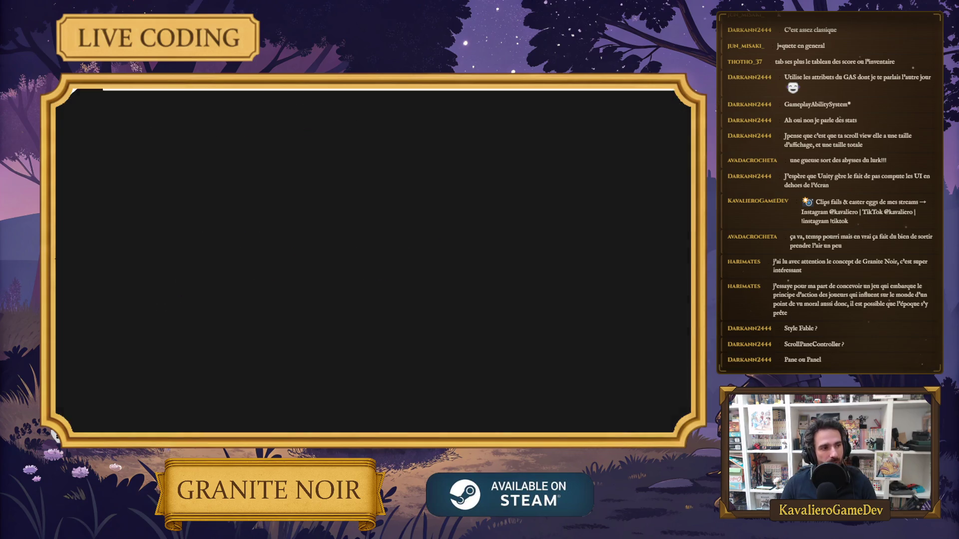
Add IScrollHandler to the class declaration and delete the empty Start and Update methods.
click(372, 147)
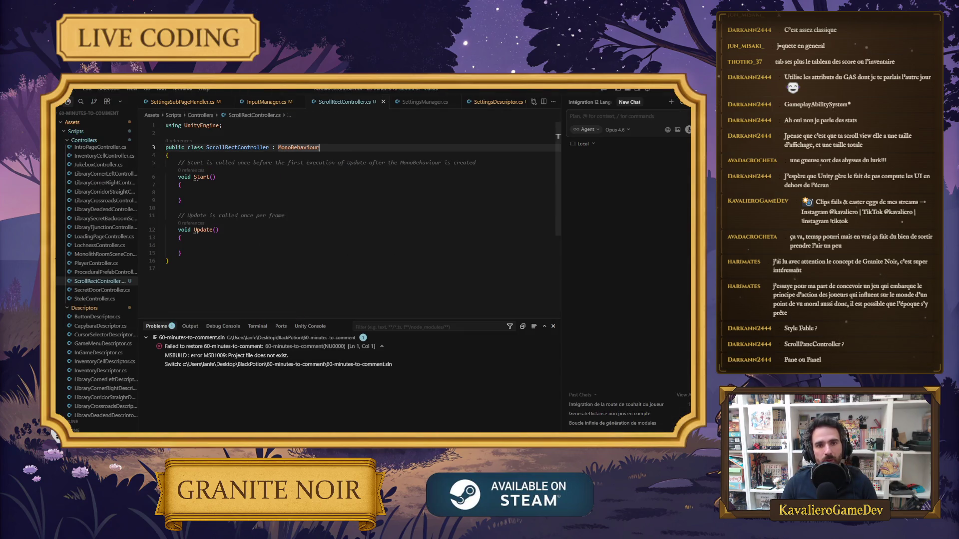
text(, IScrollHandler)
key(ctrl+s)
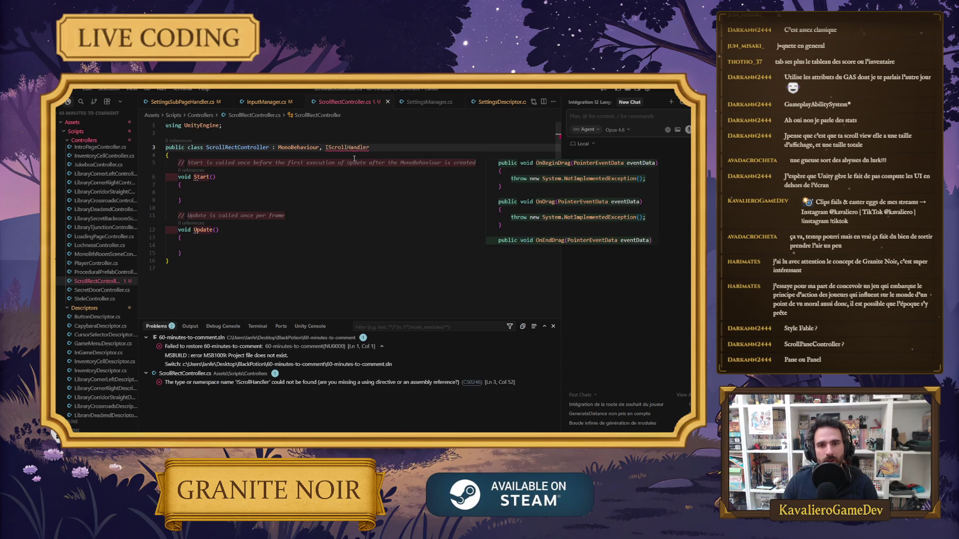
drag(186, 255, 233, 169)
key(BackSpace)
Import UnityEngine.EventSystems and accept the suggested OnScroll method that logs scrollDelta.
mouse_move(338, 148)
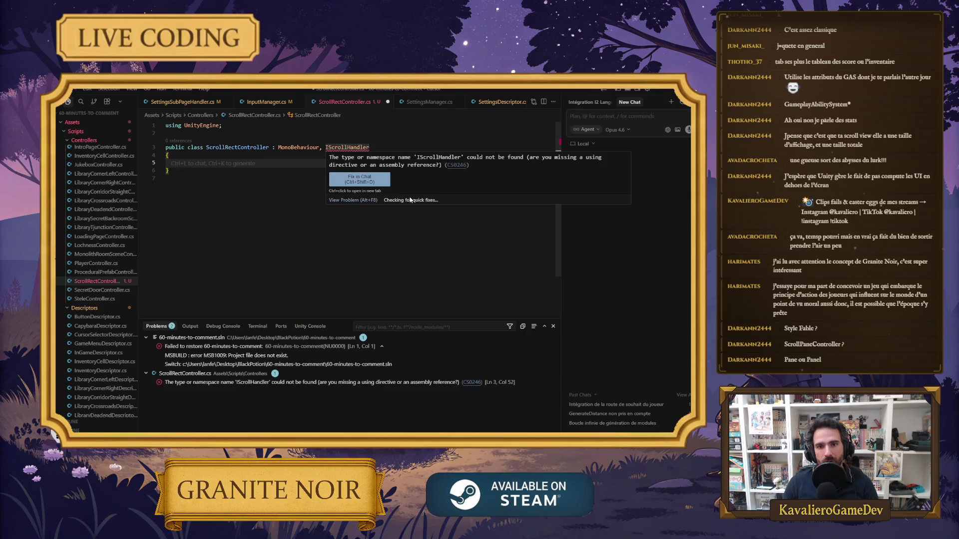
click(408, 201)
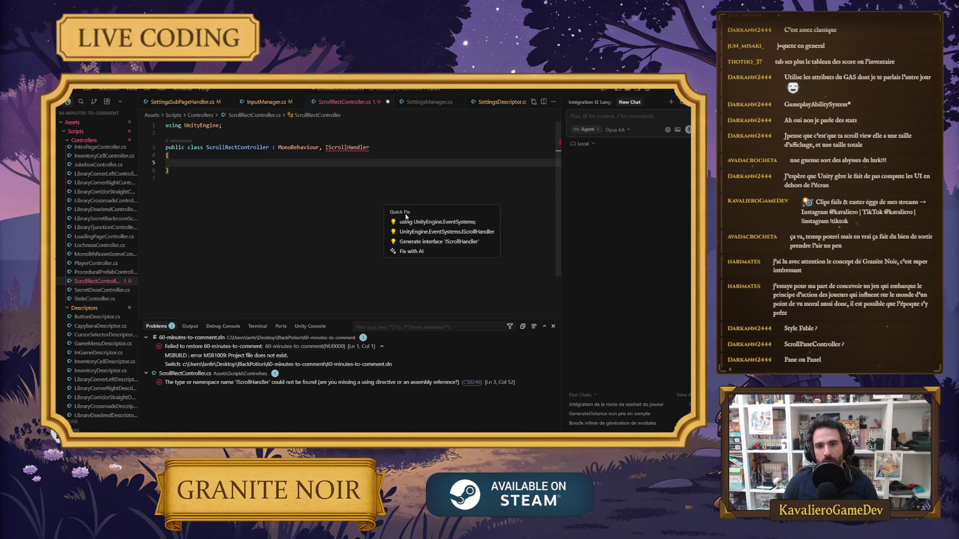
click(410, 222)
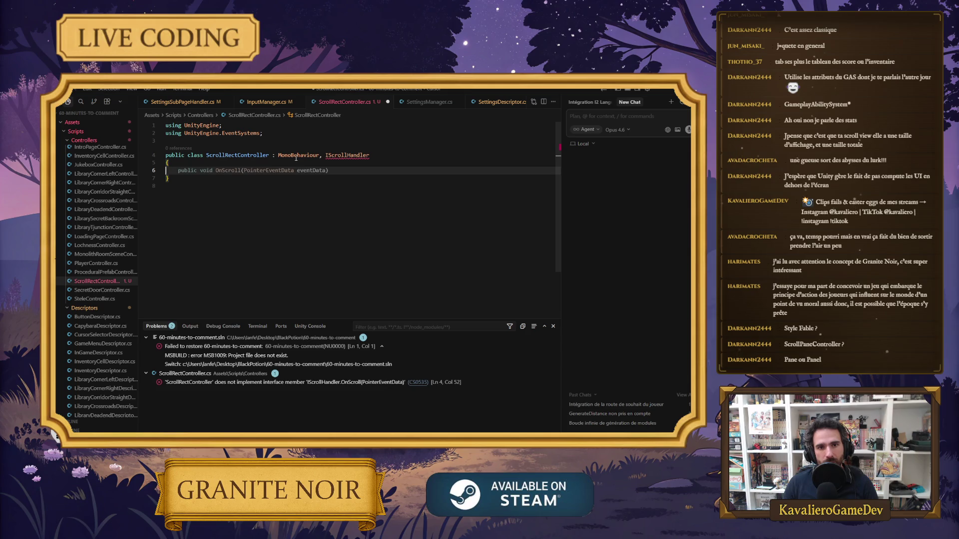
key(Tab)
key(Tab)
key(ctrl+s)
Change the base class to BlackPotionMonoBehaviour and save the script.
click(278, 155)
text(Black)
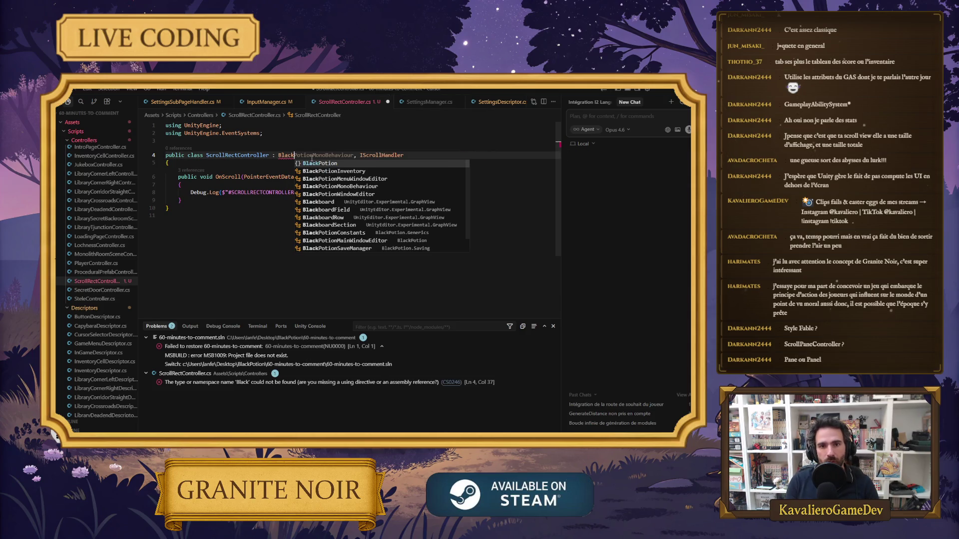
key(Tab)
key(ctrl+s)
click(323, 222)
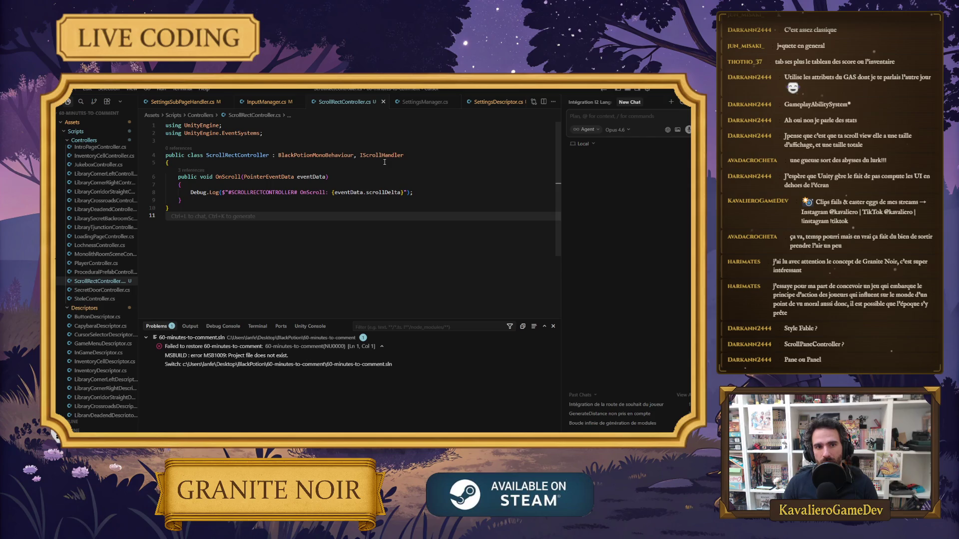
Run the game in Unity play mode, then bring up the browser's skill-tree reference image.
click(666, 94)
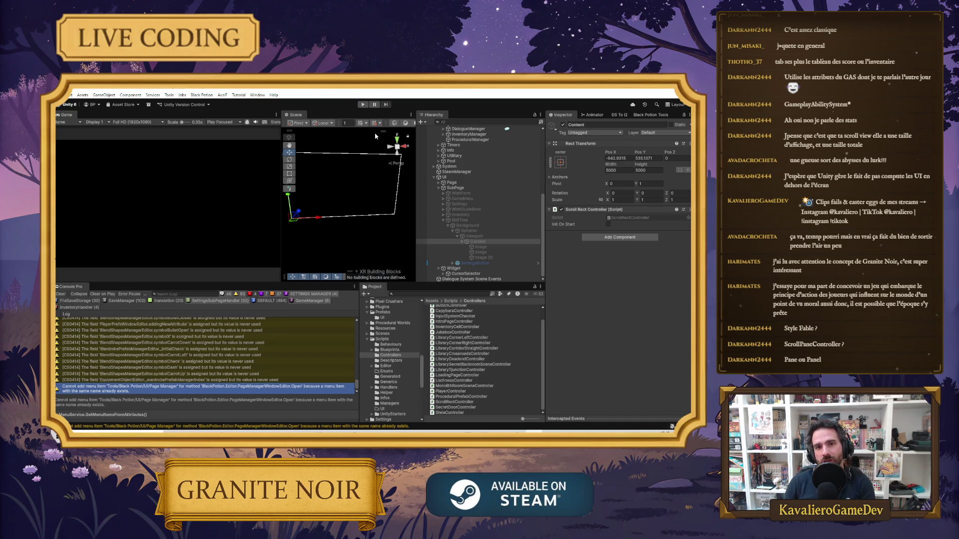
click(364, 104)
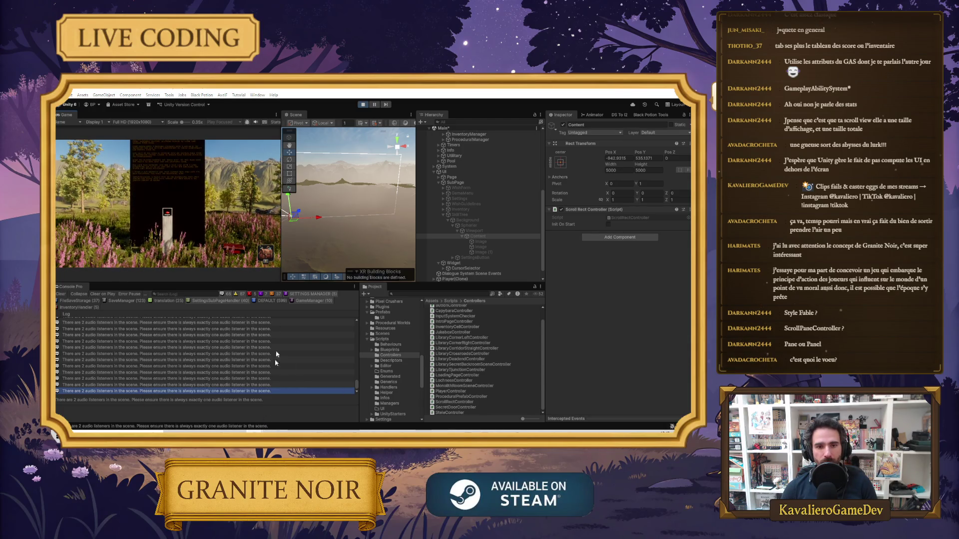
key(alt+Tab)
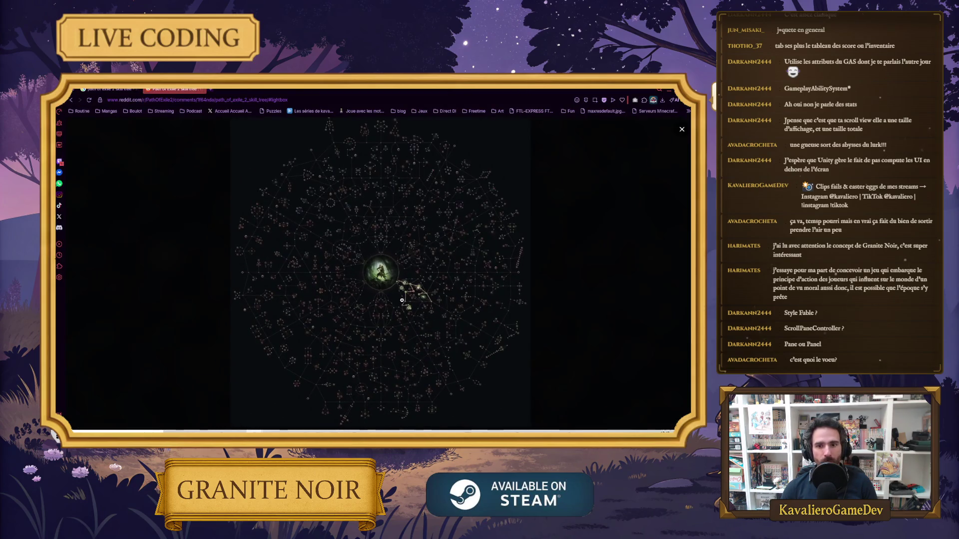
Zoom in and out on the skill tree image, ending close up, then return to Unity.
click(403, 301)
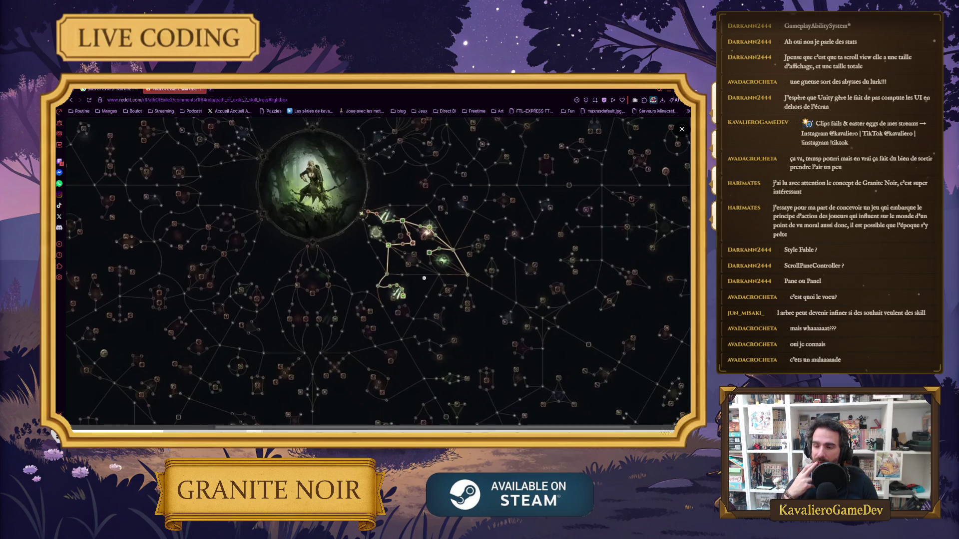
click(424, 278)
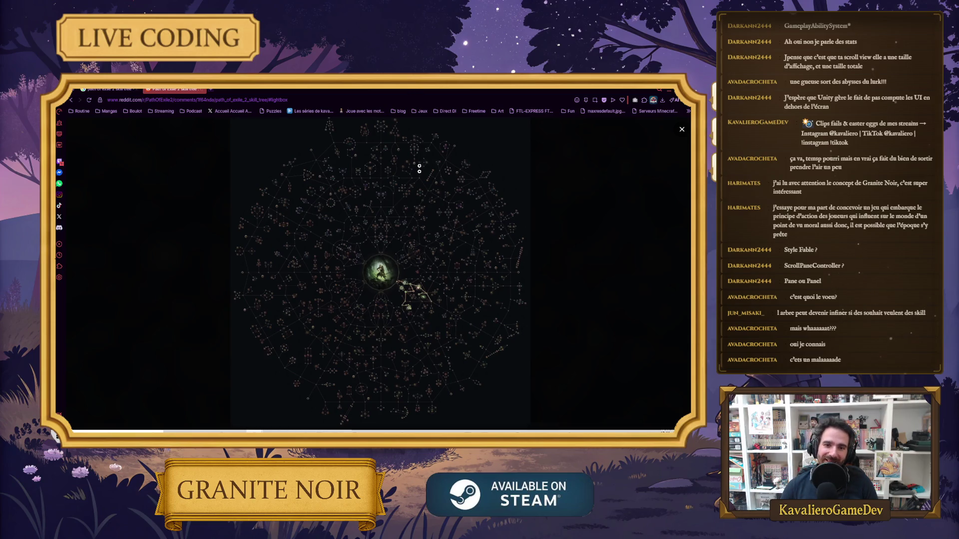
click(397, 267)
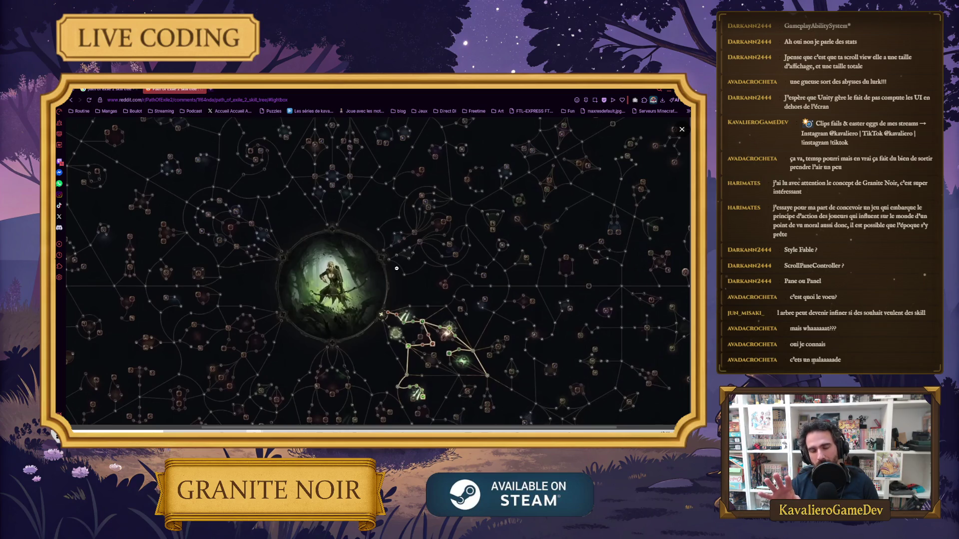
click(396, 268)
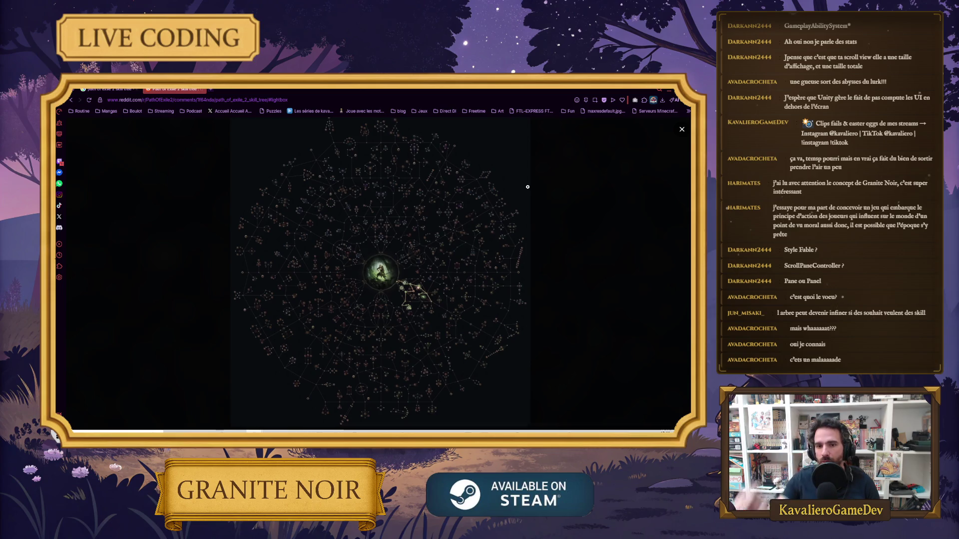
click(308, 260)
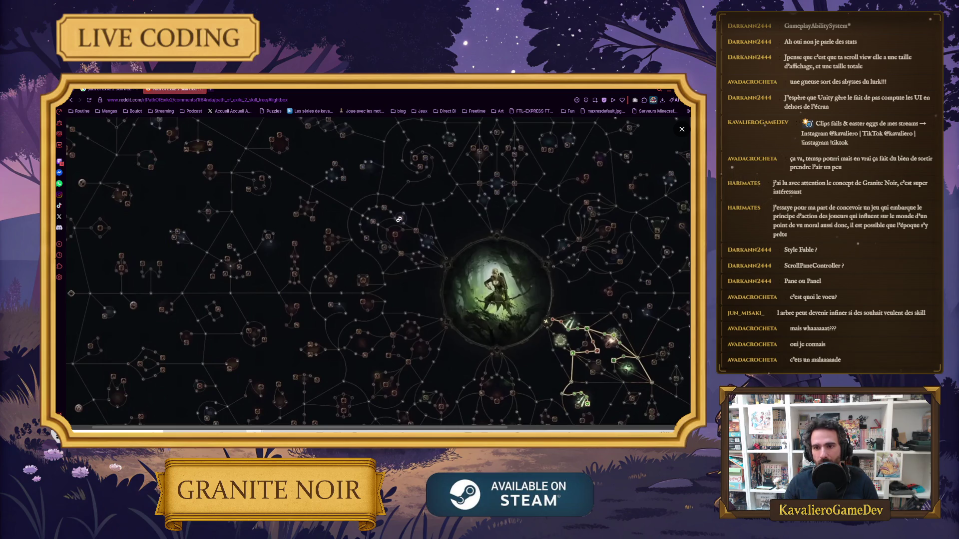
click(552, 274)
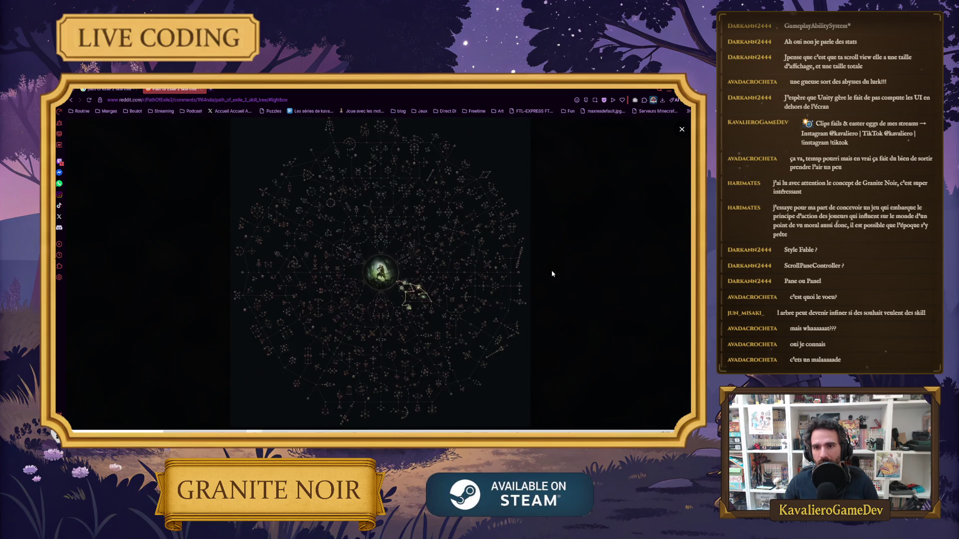
click(387, 283)
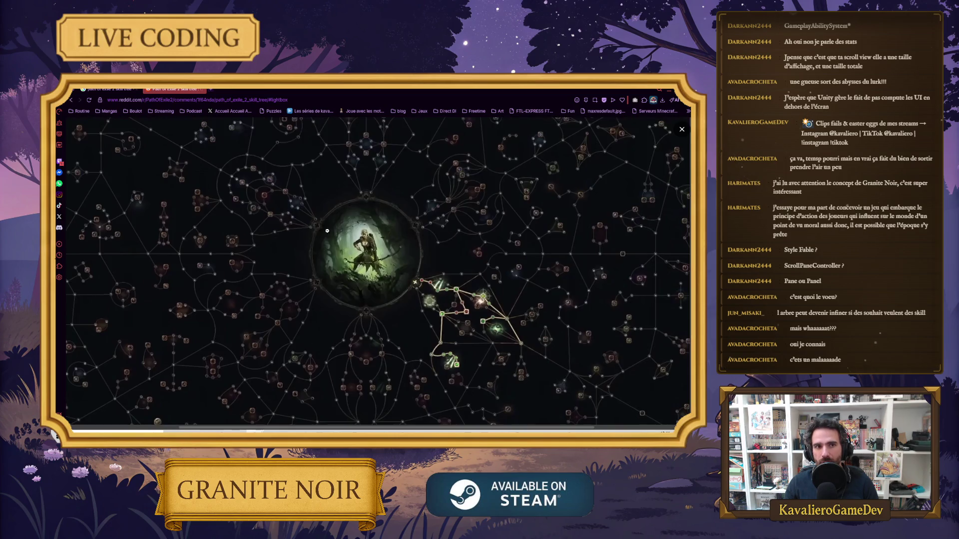
click(667, 93)
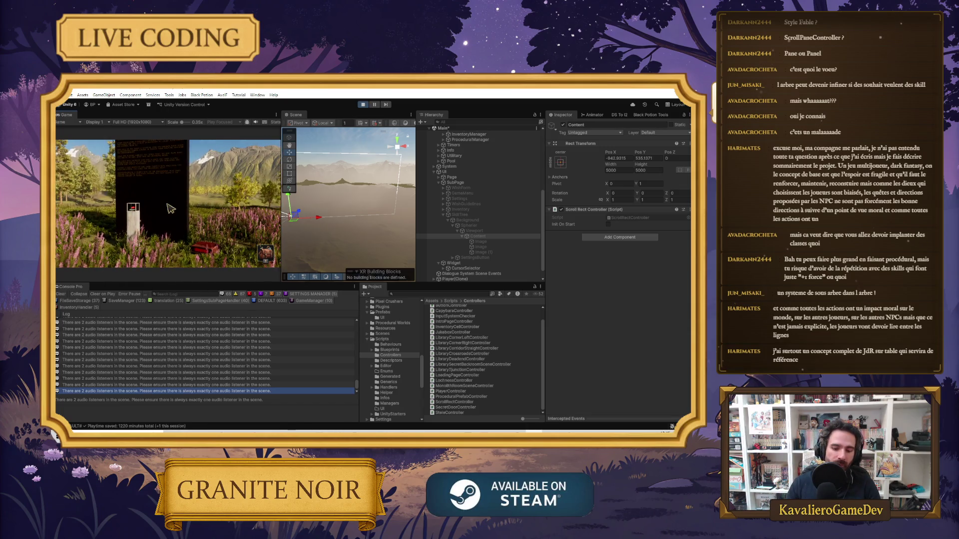
Open the in-game skill tree, pan its content, filter the Console, then bring up ScrollRectController.cs.
key(Tab)
mouse_move(210, 148)
mouse_down()
mouse_move(166, 240)
mouse_move(154, 214)
mouse_up()
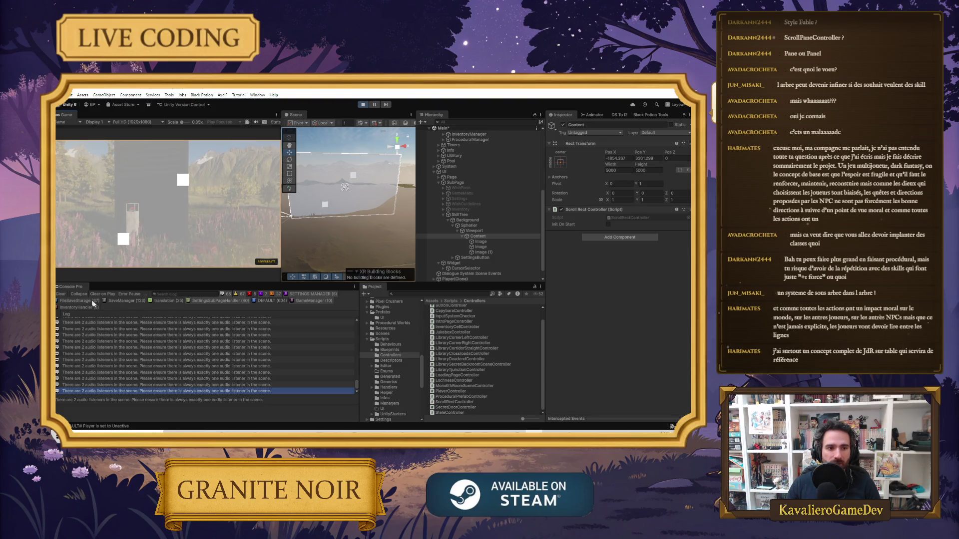
click(272, 303)
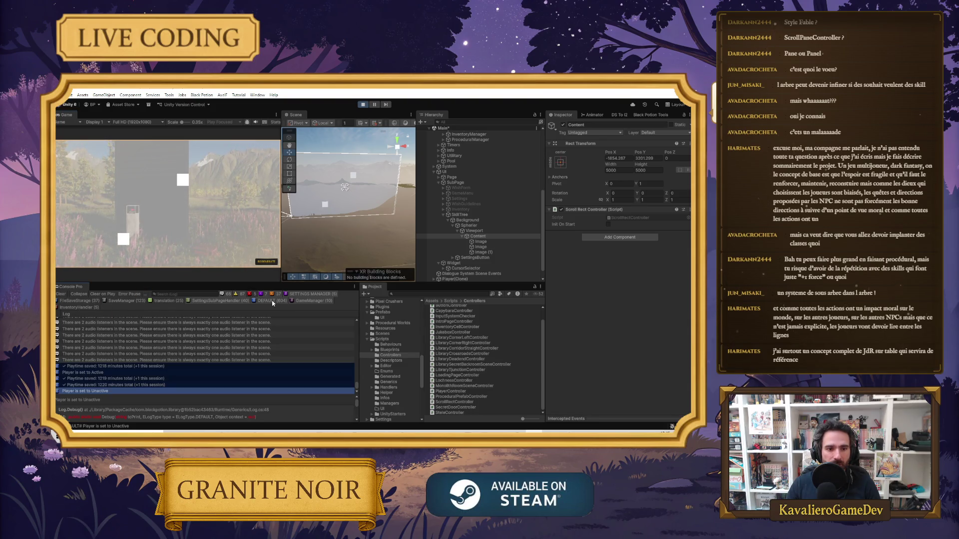
click(243, 294)
click(230, 295)
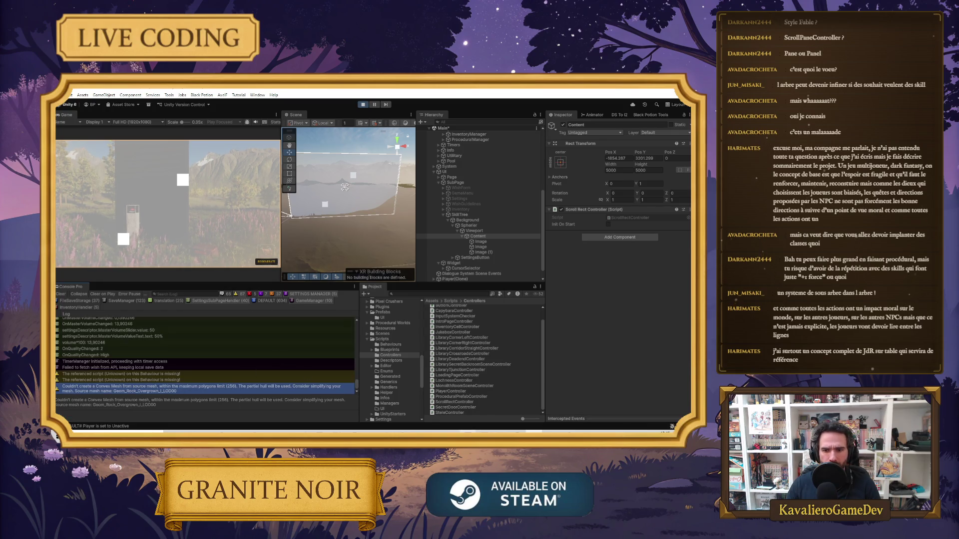
mouse_move(467, 431)
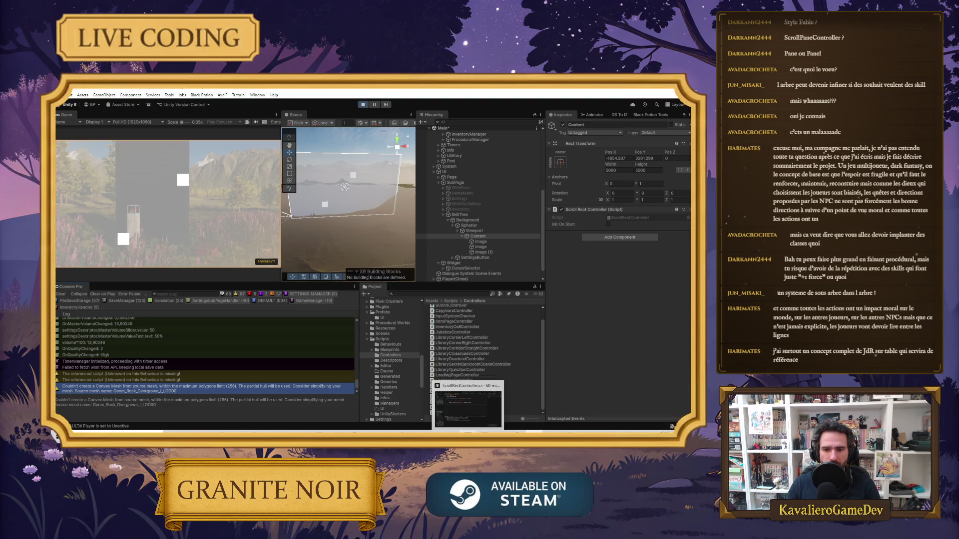
click(468, 407)
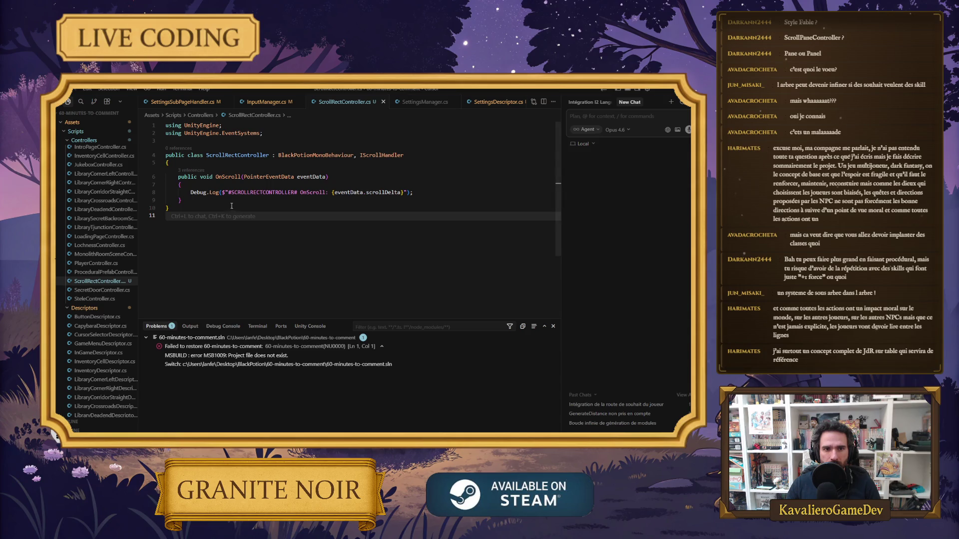
Remove the SCROLLRECTCONTROLLER prefix from the log message and turn Debug into Log.Debug.
click(208, 194)
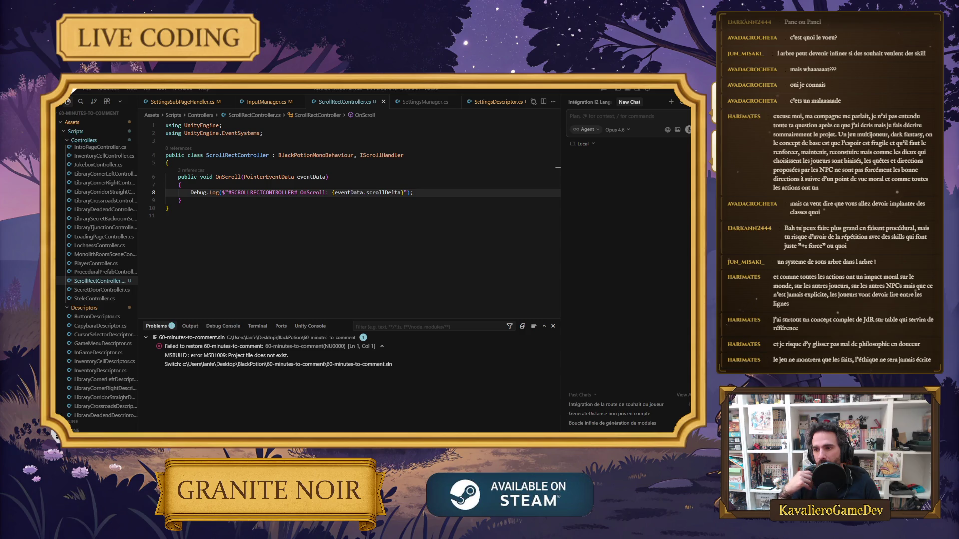
click(207, 192)
click(300, 192)
key(Up)
drag(300, 192, 231, 193)
key(BackSpace)
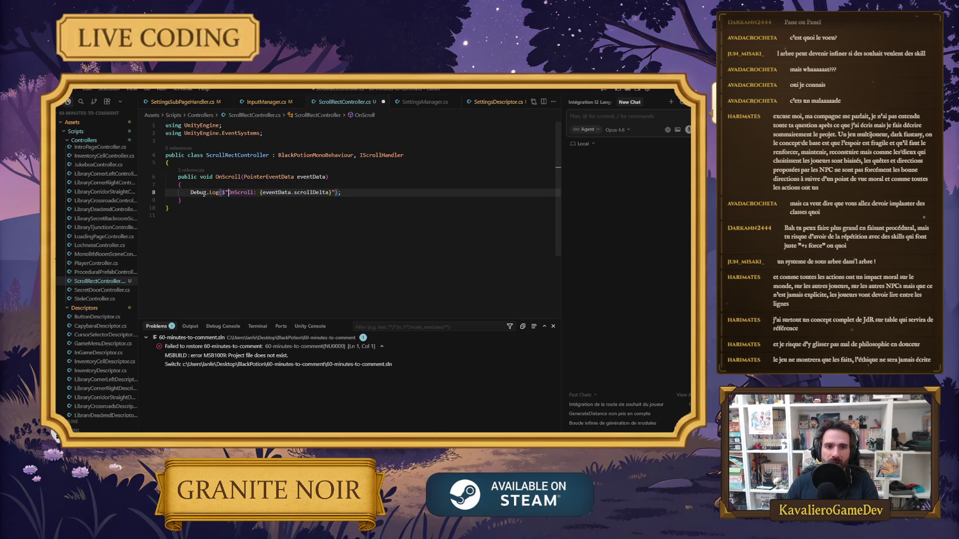
double_click(198, 192)
text(Log)
key(Tab)
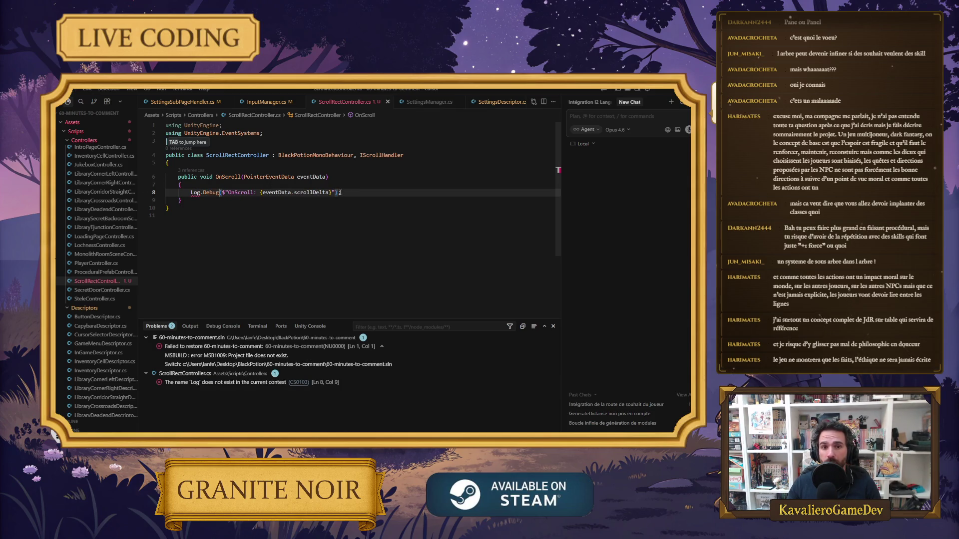
Add a "ScrollRectController" tag as the second Log.Debug argument.
click(335, 193)
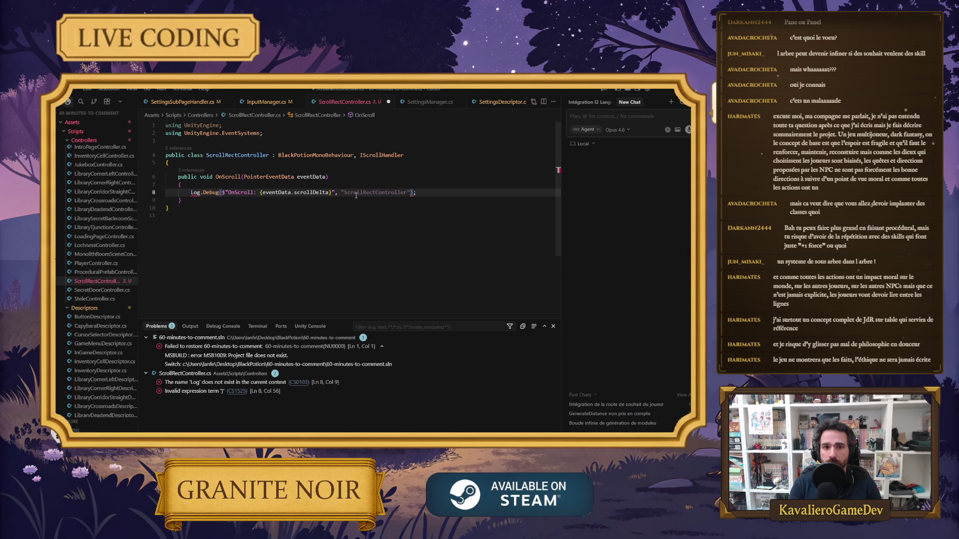
key(Tab)
click(356, 209)
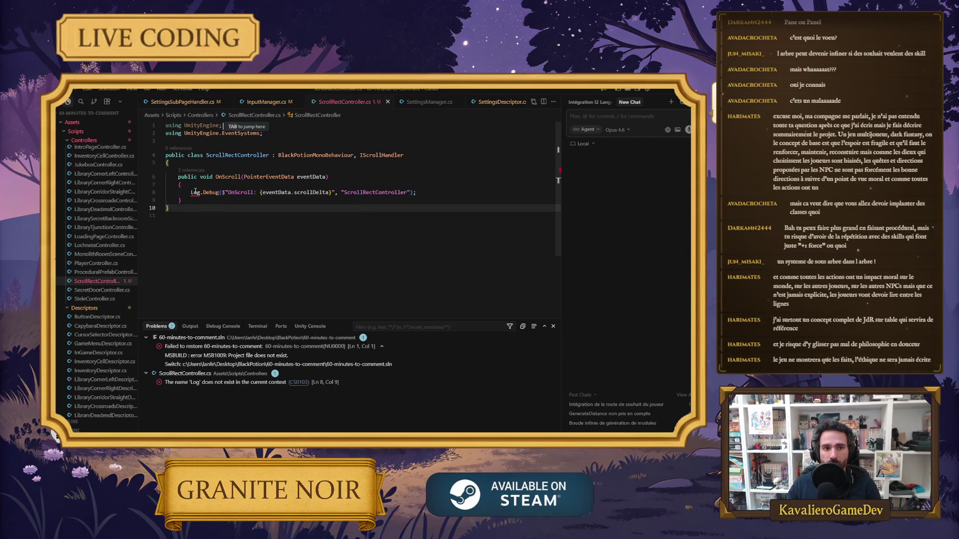
Import BlackPotion.Generics to clear the Log error and return to Unity.
click(195, 192)
mouse_move(194, 194)
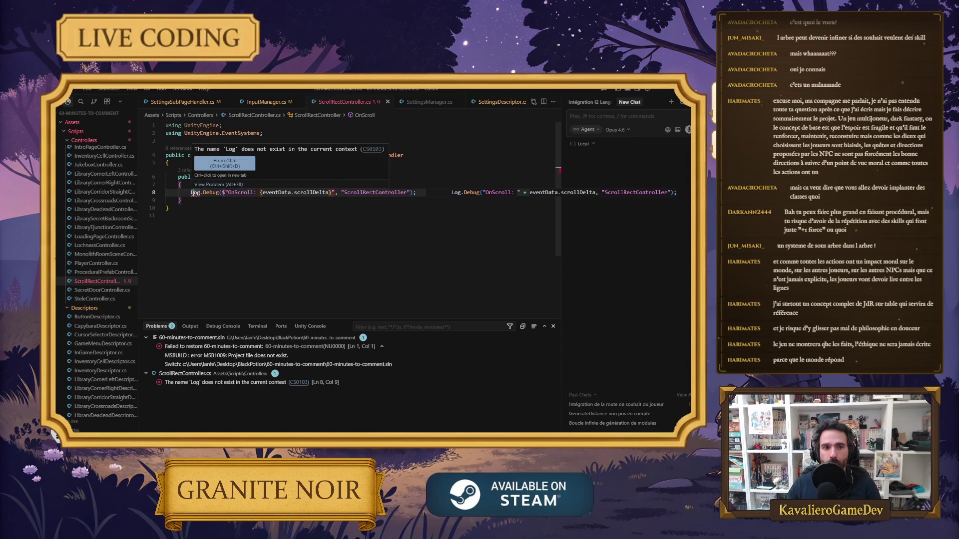
click(261, 185)
click(293, 207)
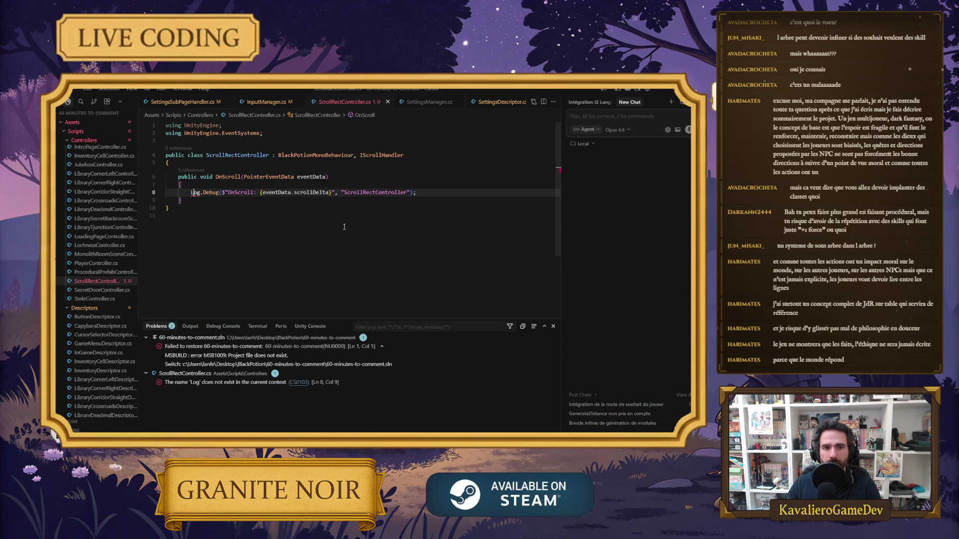
click(664, 89)
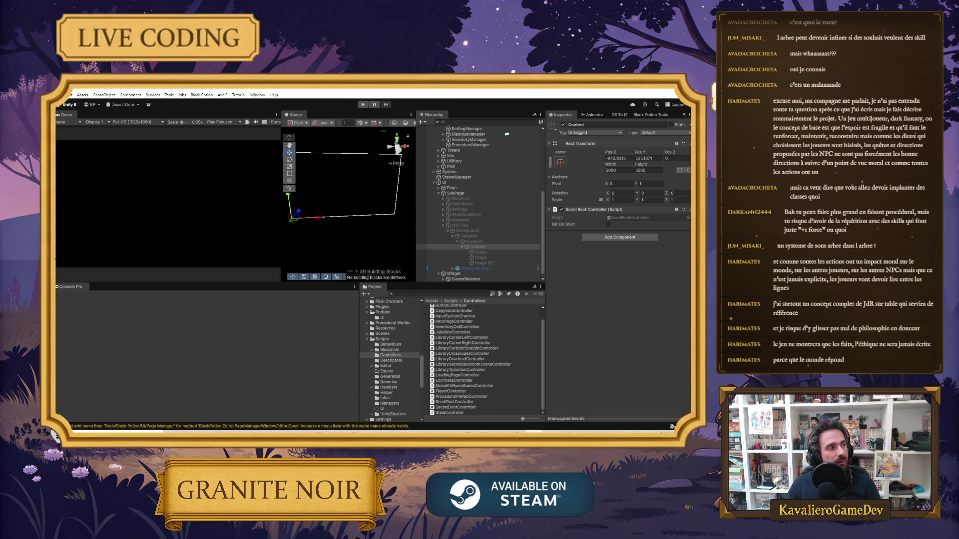
Enter play mode after recompilation, then toggle it with Ctrl+P.
click(362, 105)
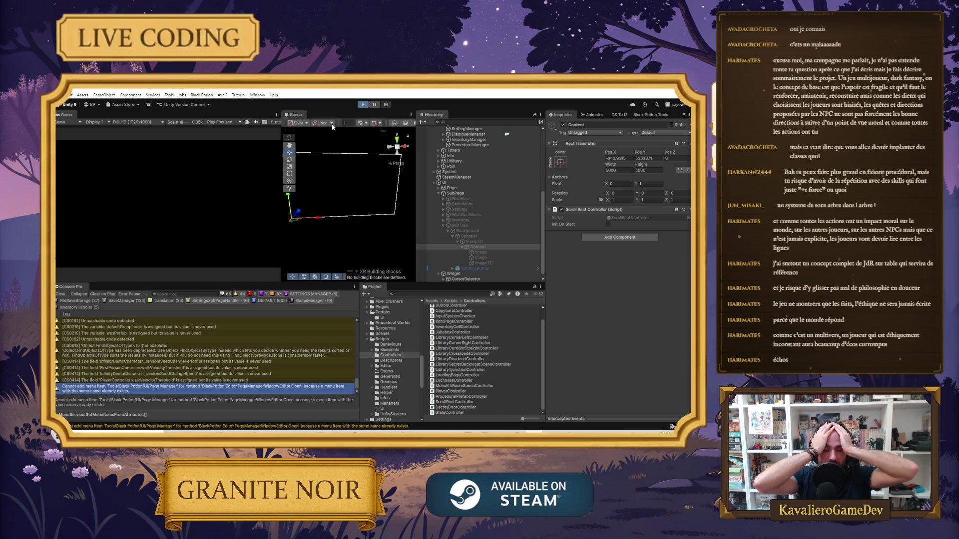
key(ctrl+p)
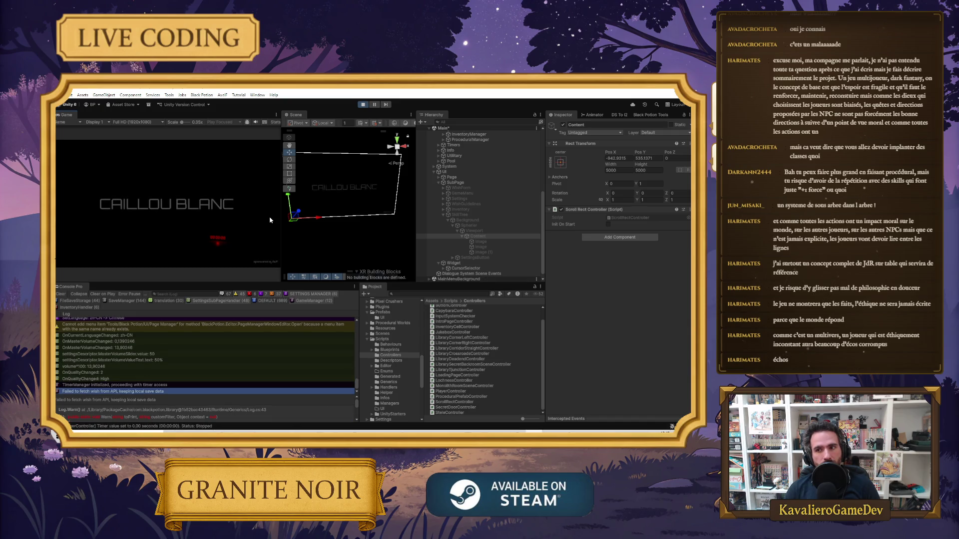
Get past the CAILLOU BLANC title screen and pan the skill-tree content.
click(269, 221)
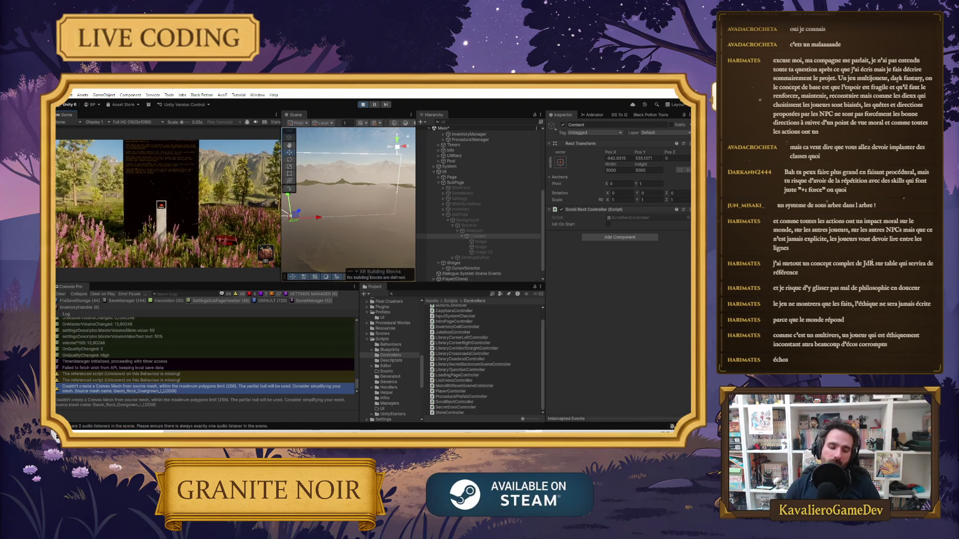
drag(200, 218, 151, 182)
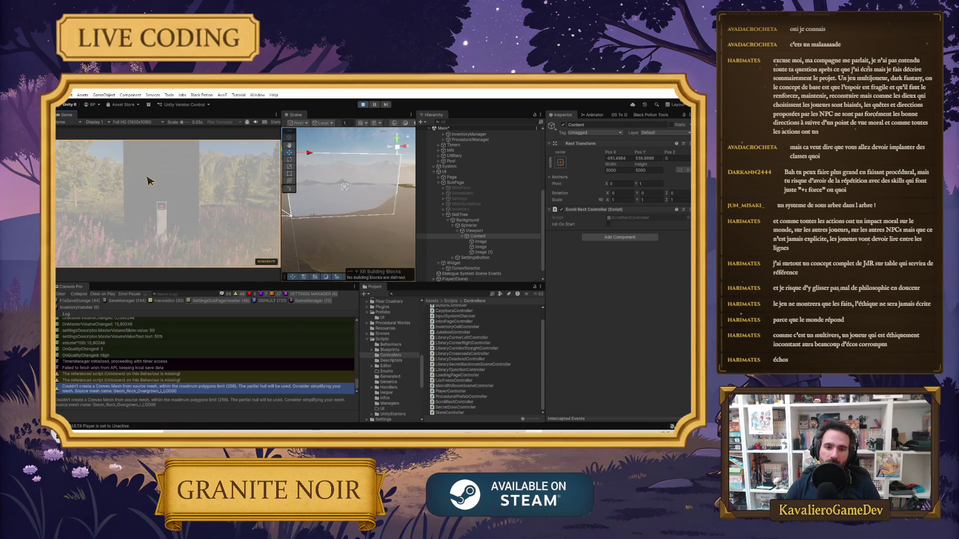
Drag the skill-tree content up and left until white nodes show, then switch to the code editor.
drag(198, 221, 160, 168)
drag(157, 225, 156, 196)
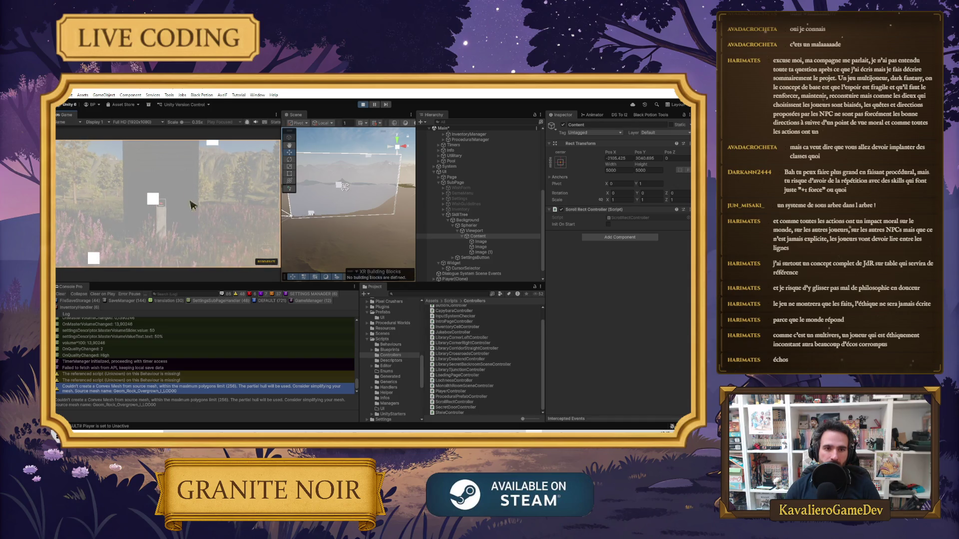
drag(187, 192, 195, 201)
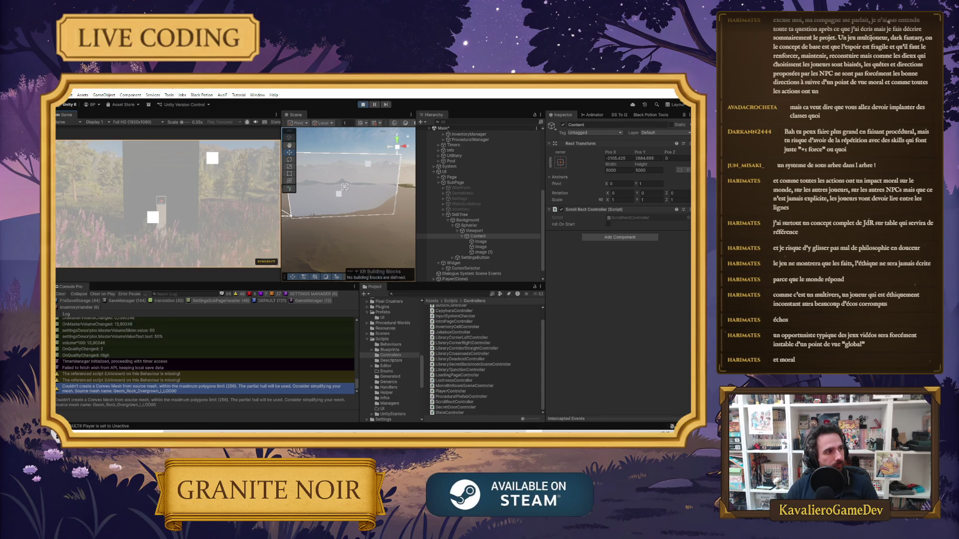
drag(218, 226, 193, 209)
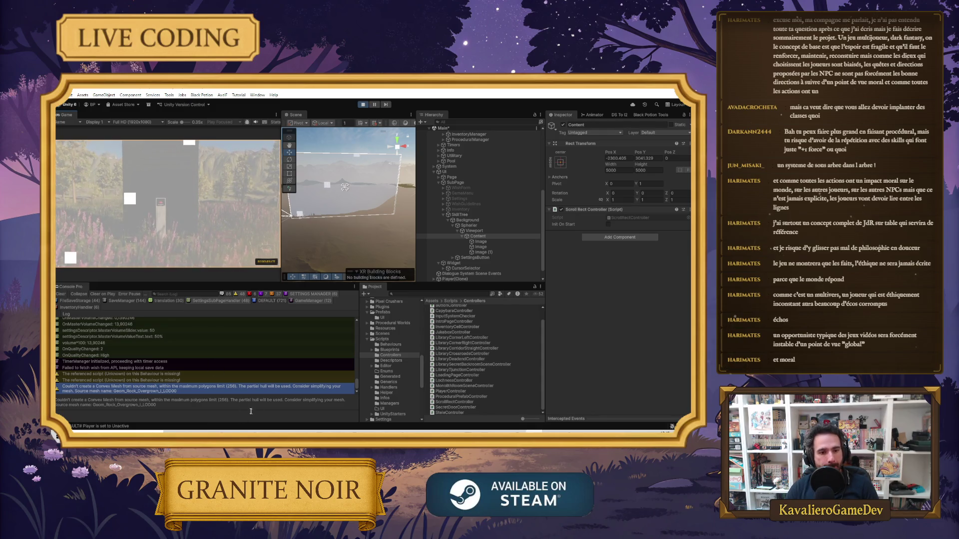
key(alt+Tab)
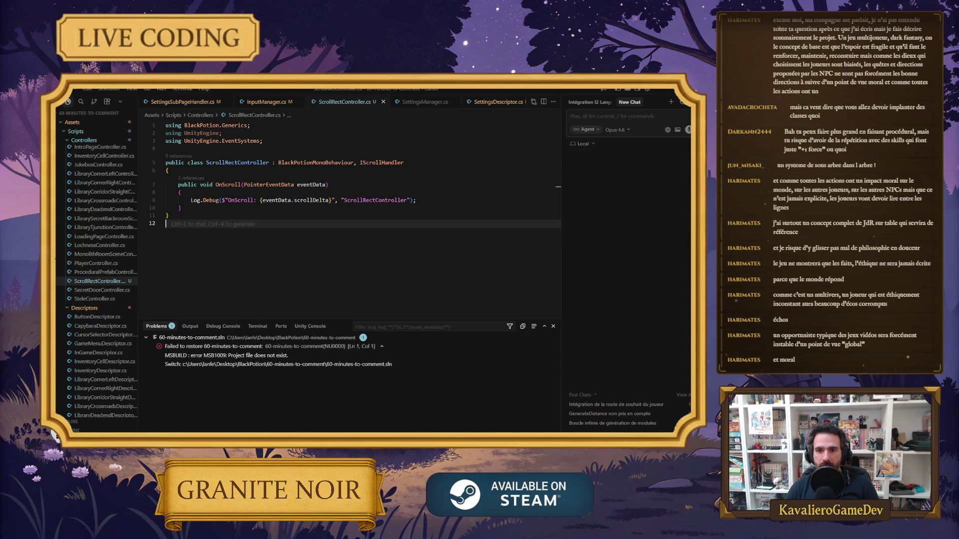
Select PointerEventData in OnScroll, check the ScrollRectController log tag, and place the cursor in the class body.
click(282, 184)
double_click(282, 185)
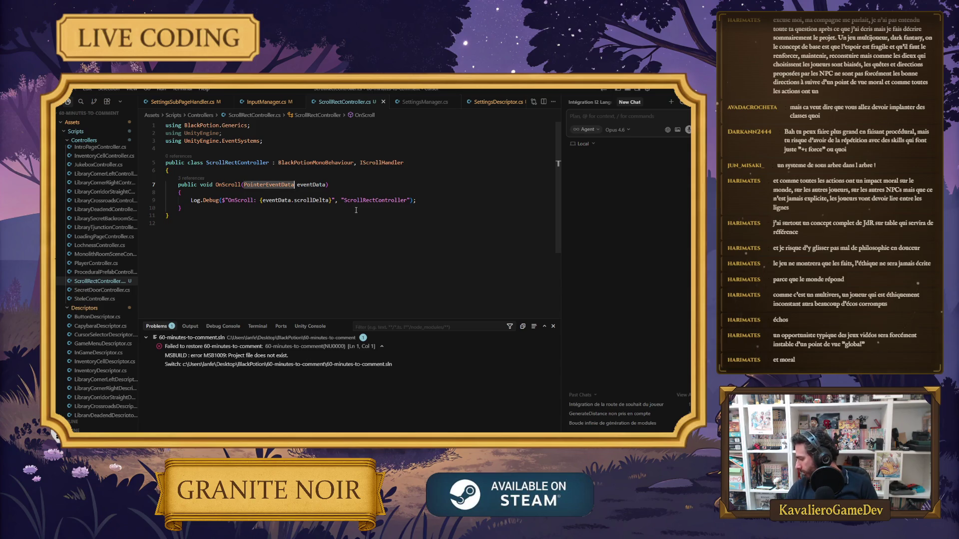
click(347, 205)
click(369, 201)
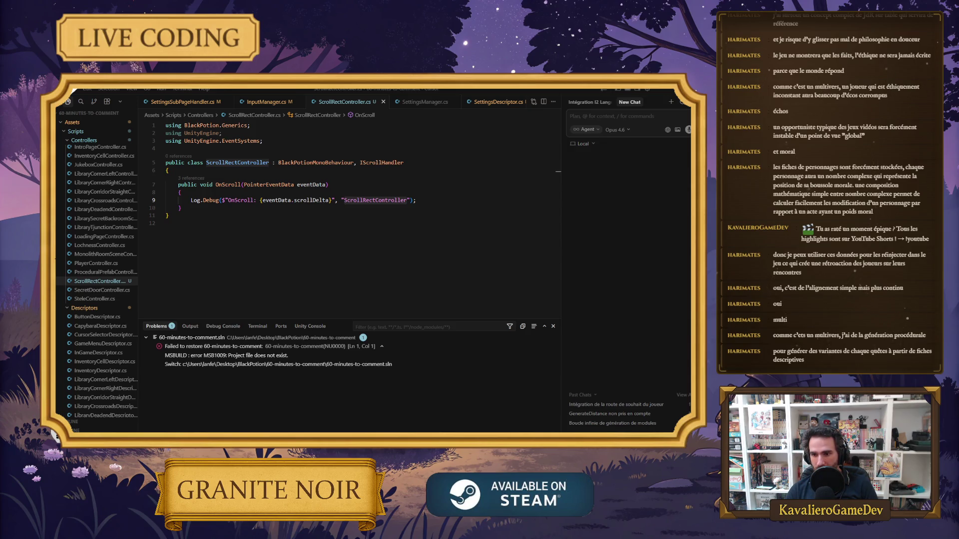
click(301, 170)
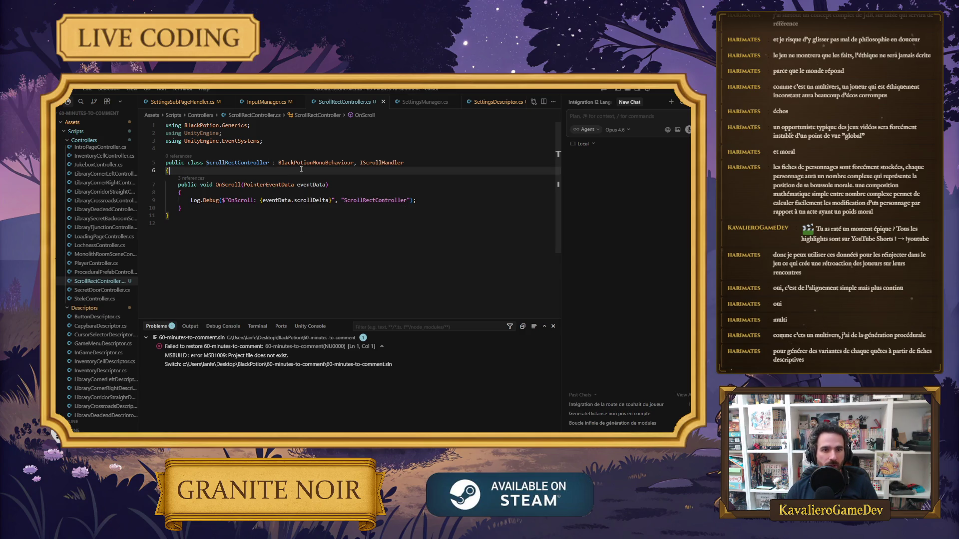
Add a serialized ScrollRect scrollRect field and the UnityEngine.UI using directive, and save.
key(Return)
text(Sdc)
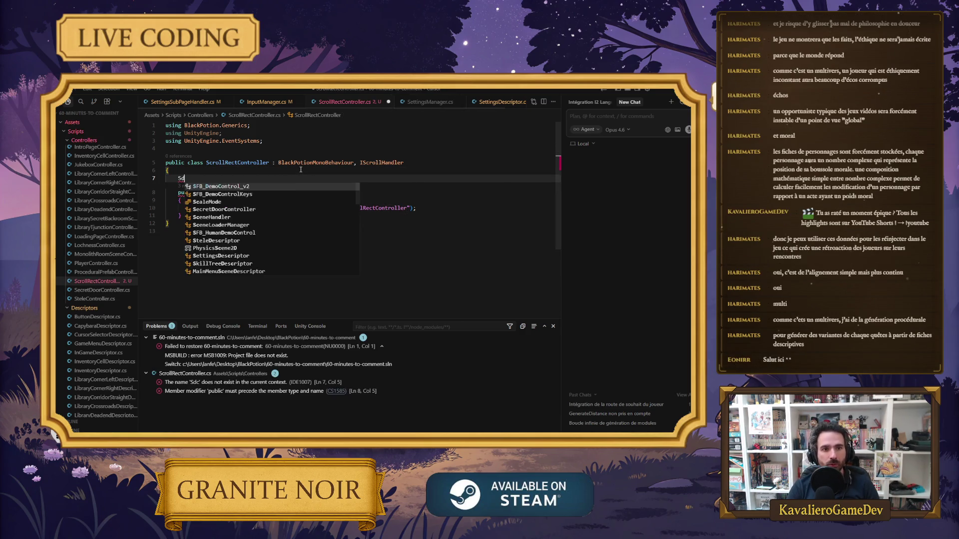
key(Tab)
key(Tab)
key(Tab)
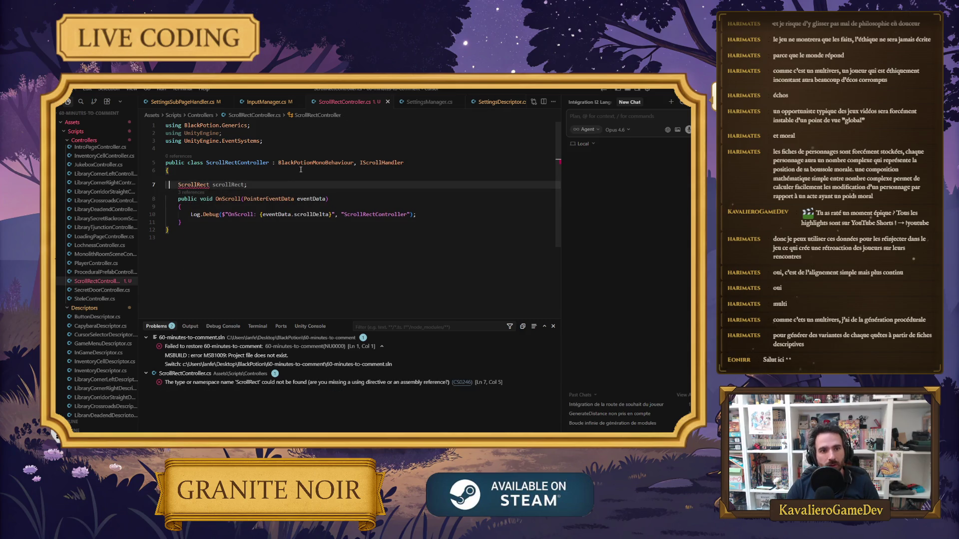
key(ctrl+s)
key(Tab)
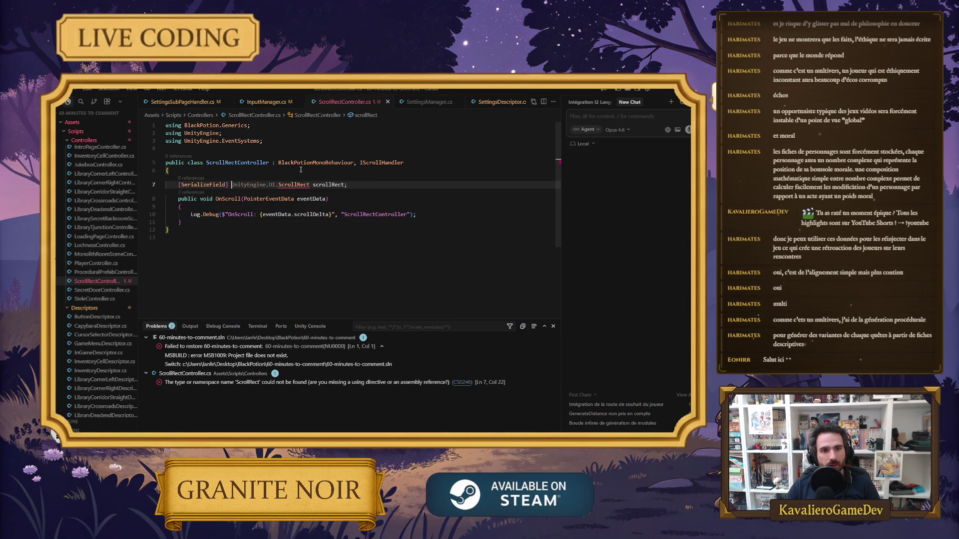
click(277, 142)
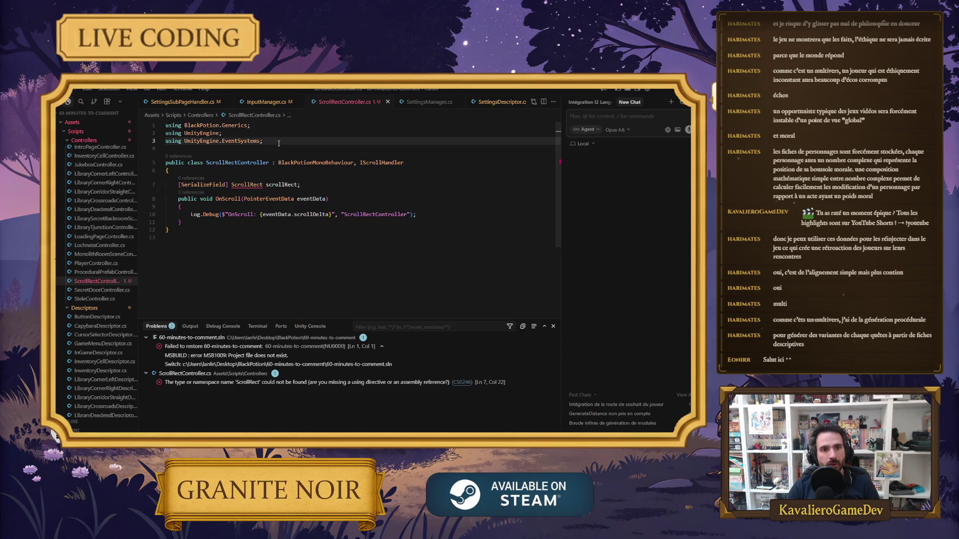
key(Tab)
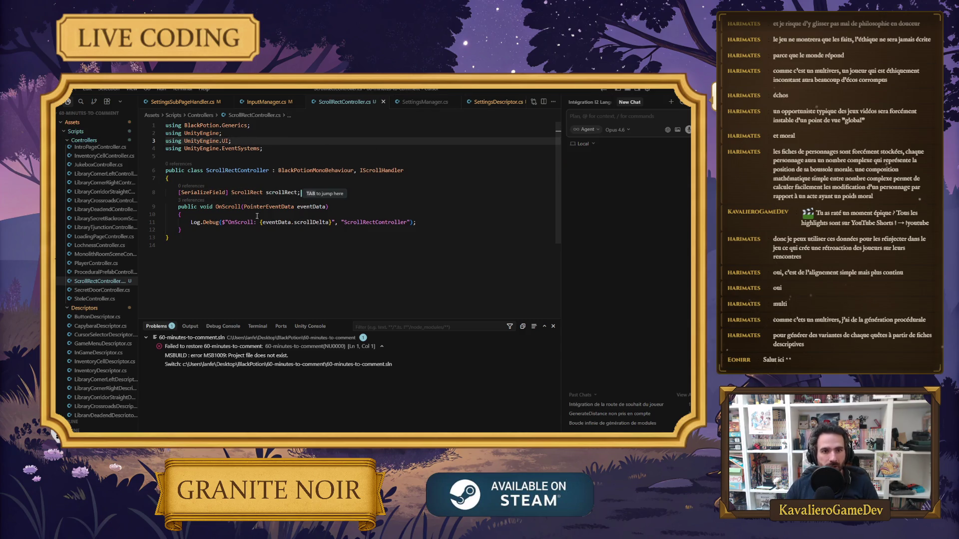
Add a scrollRect.content.localScale line after the OnScroll log statement, then return to Unity.
click(423, 225)
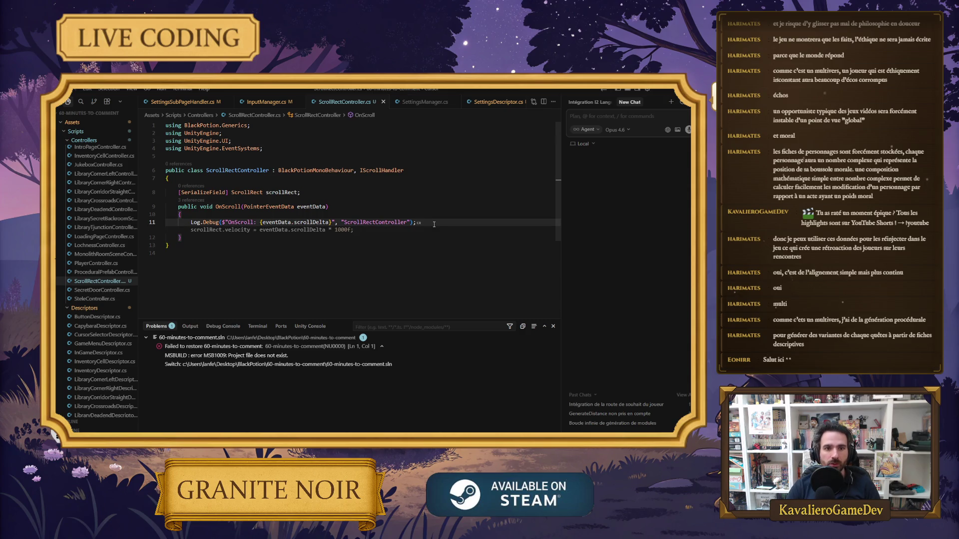
key(Return)
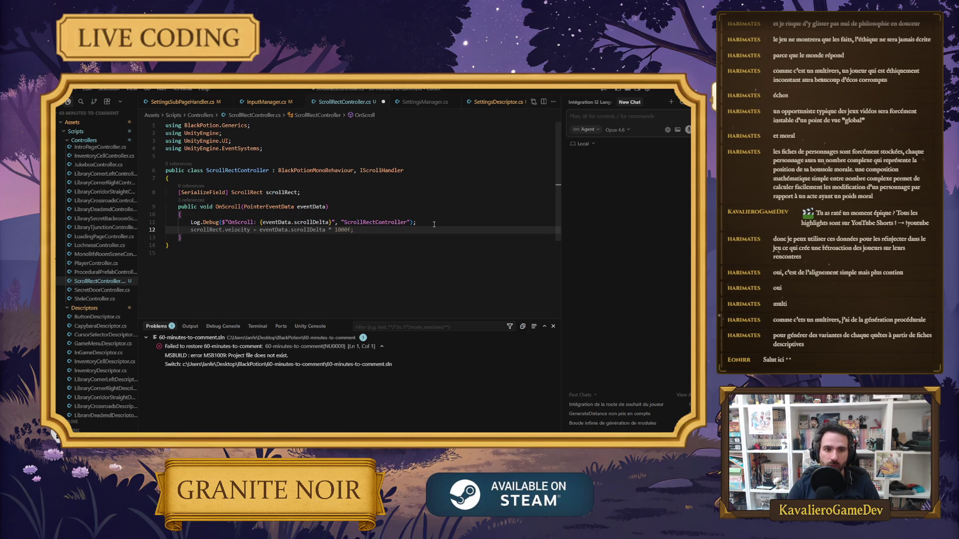
text(scroll)
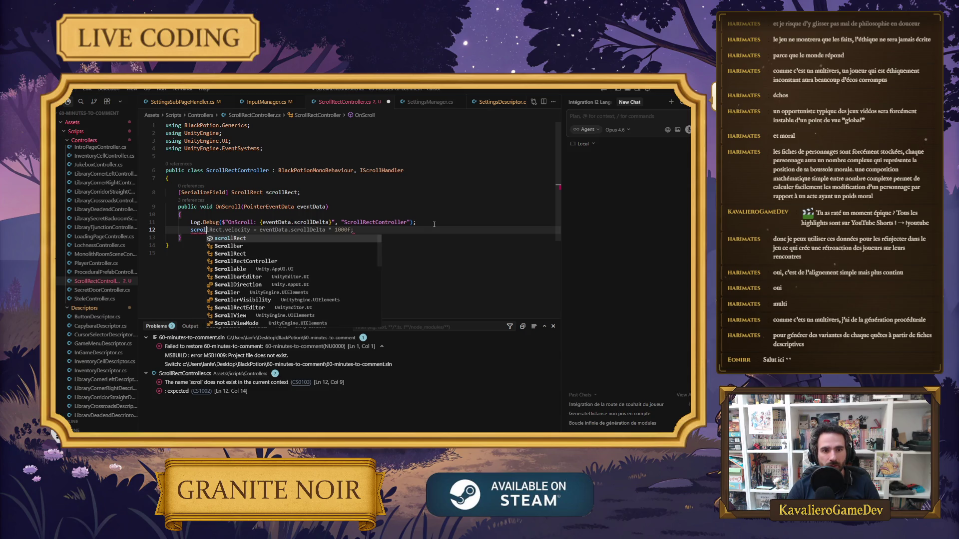
text(R)
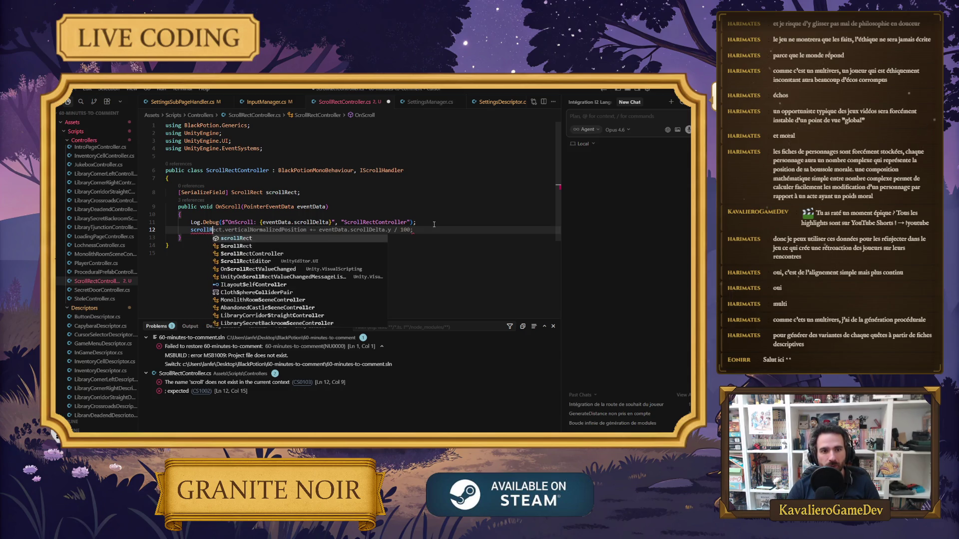
text(ect.con)
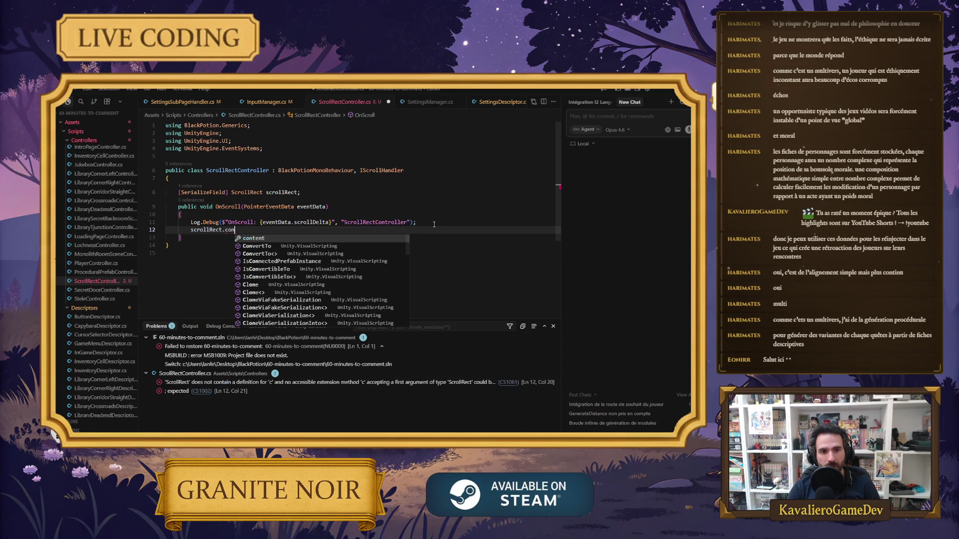
text(tent.sca)
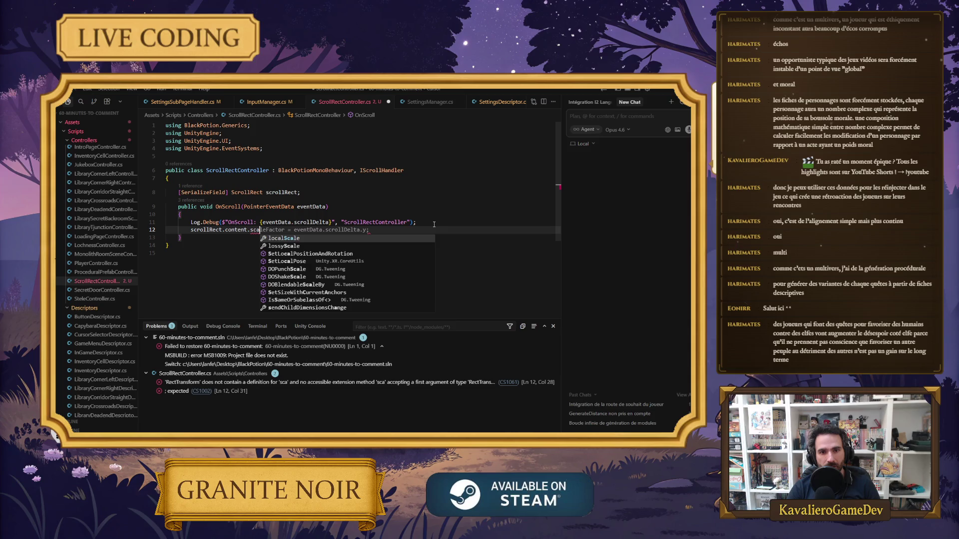
key(Tab)
key(Tab)
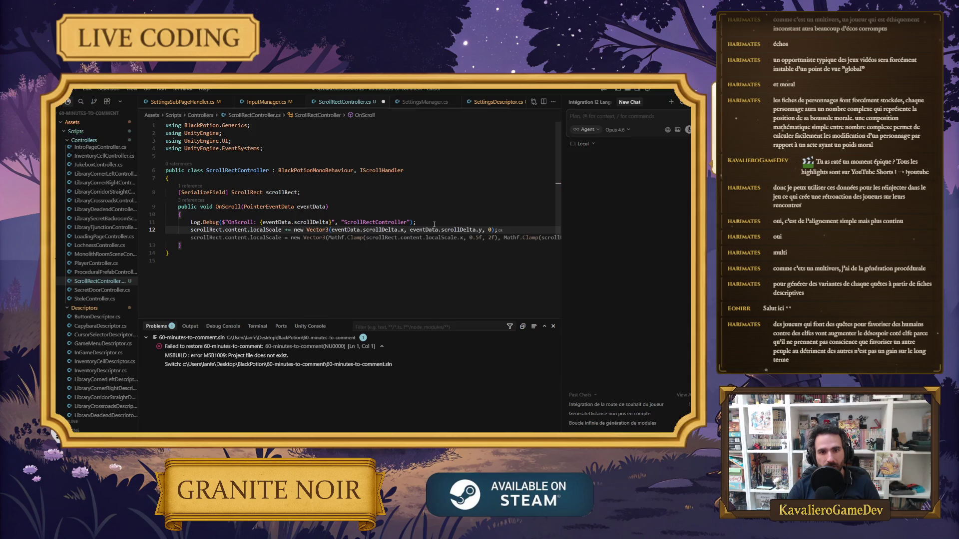
click(444, 221)
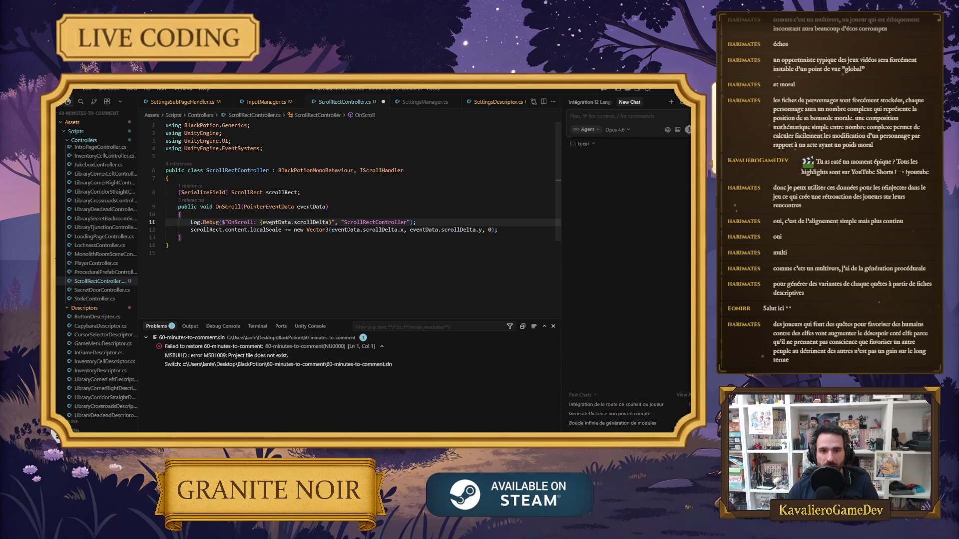
click(435, 245)
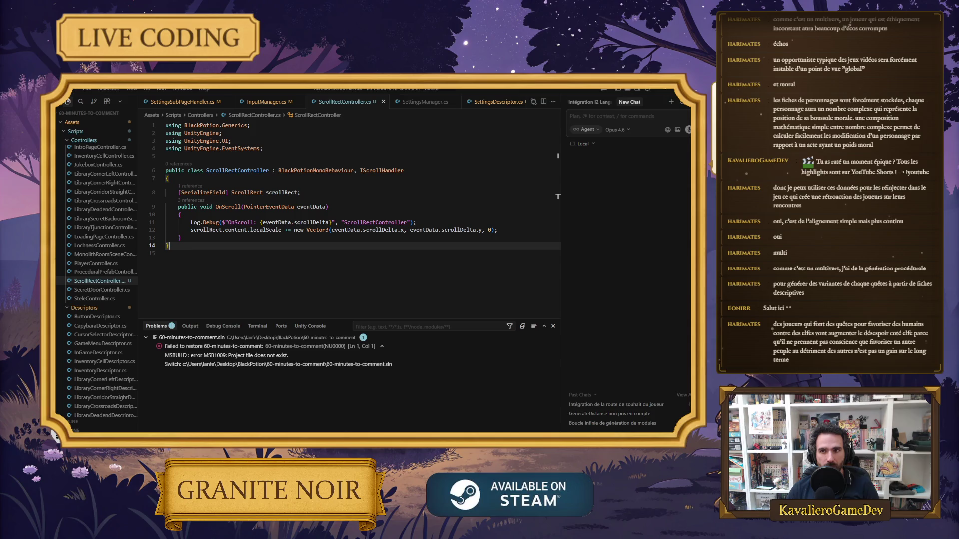
click(665, 90)
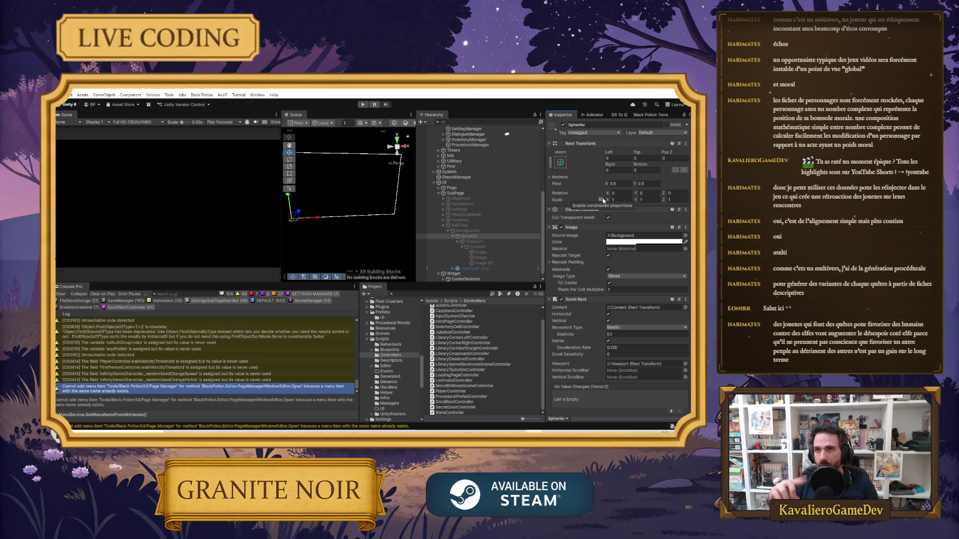
Run the game in Play mode and close the in-game sign panel.
click(363, 104)
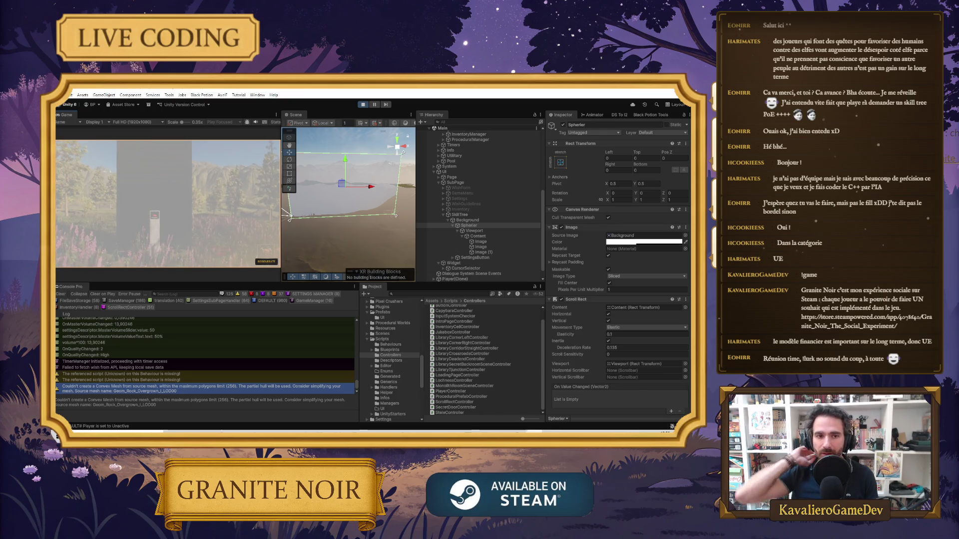
click(167, 203)
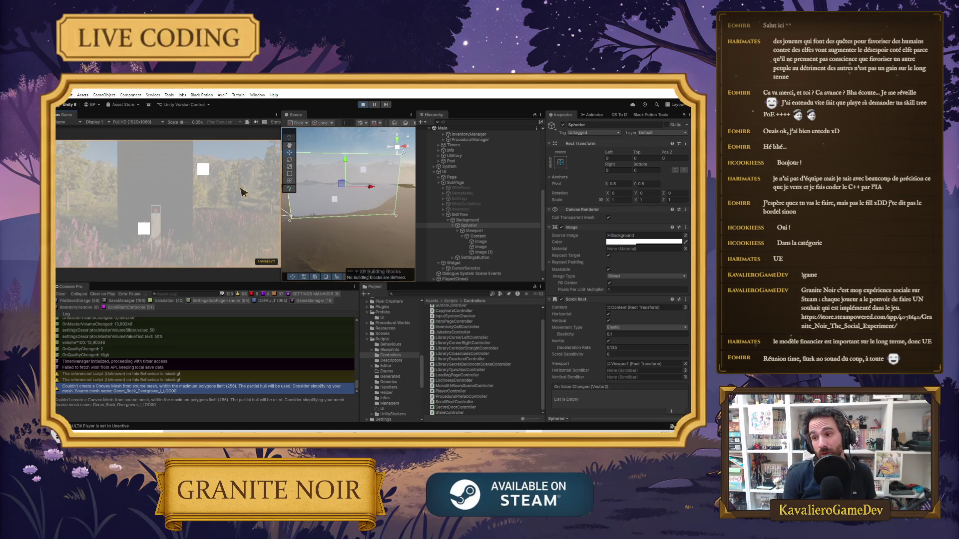
Scroll over the skill tree, triggering NullReferenceExceptions, and stop Play mode.
scroll(225, 203, down, 8)
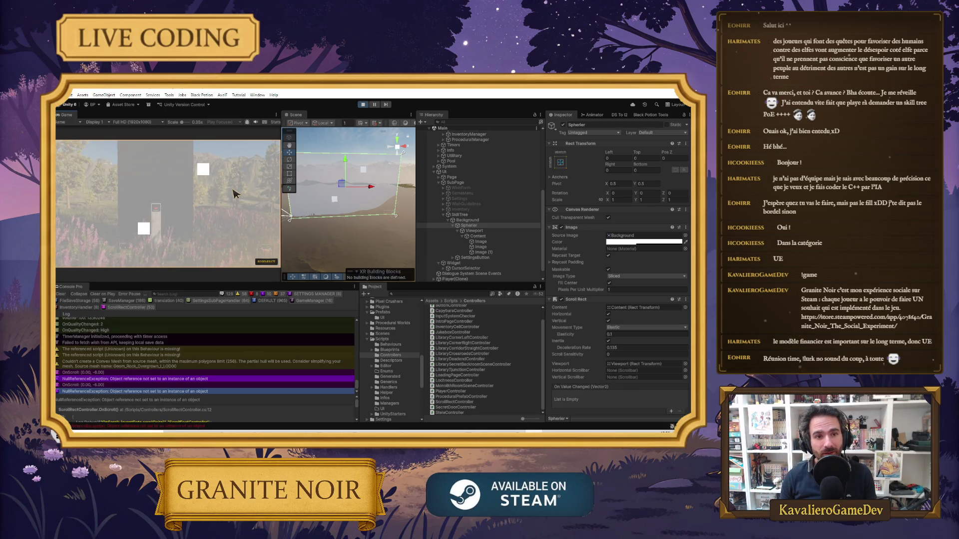
click(363, 104)
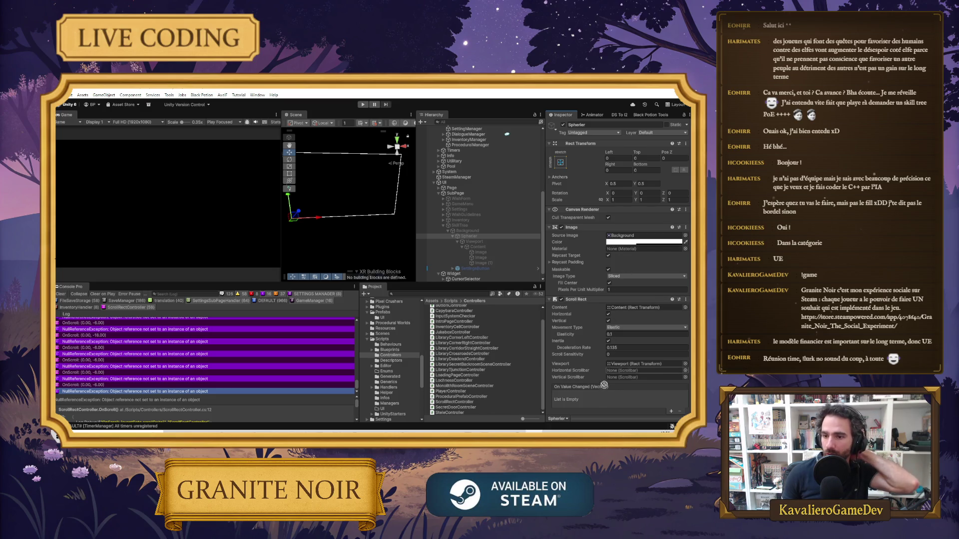
Clear the errors from Console Pro and restart the game in Play mode.
scroll(603, 385, down, 2)
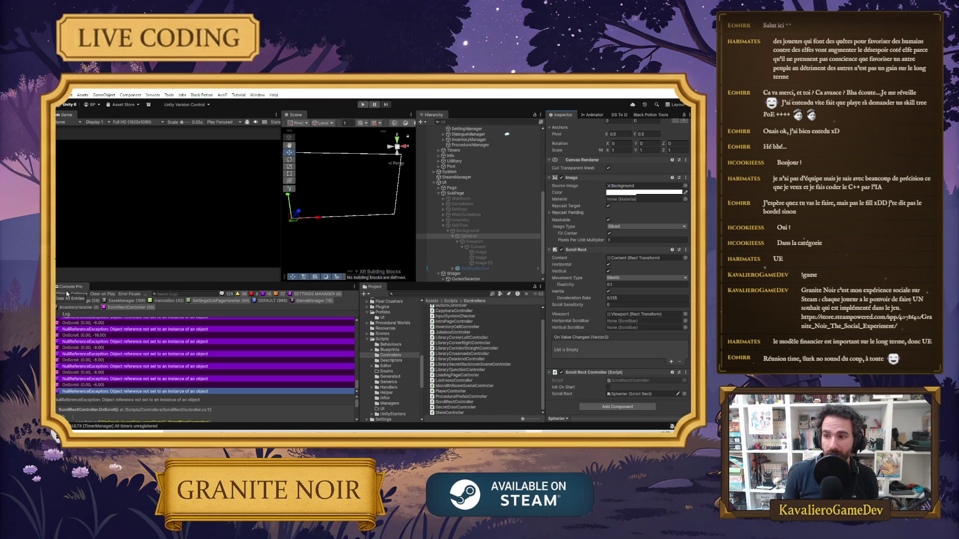
click(62, 295)
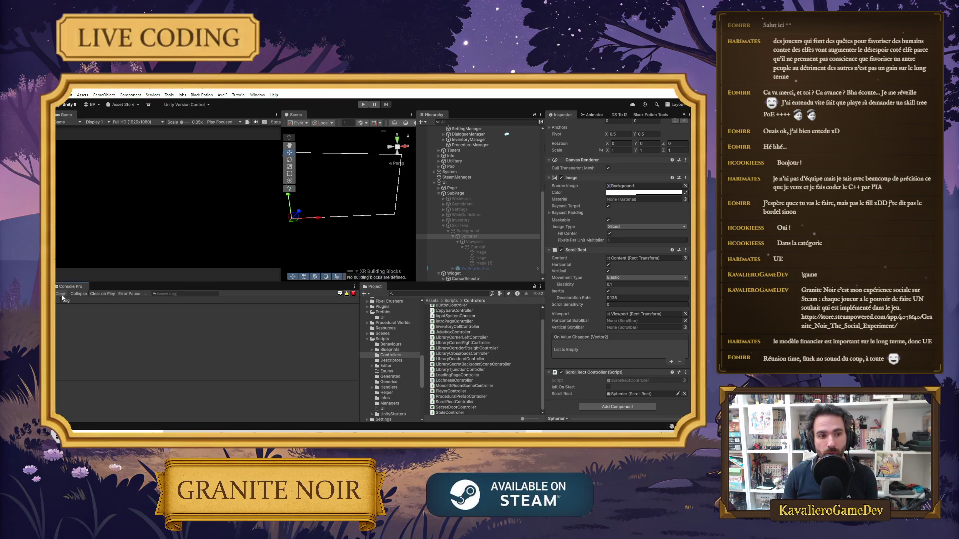
click(363, 104)
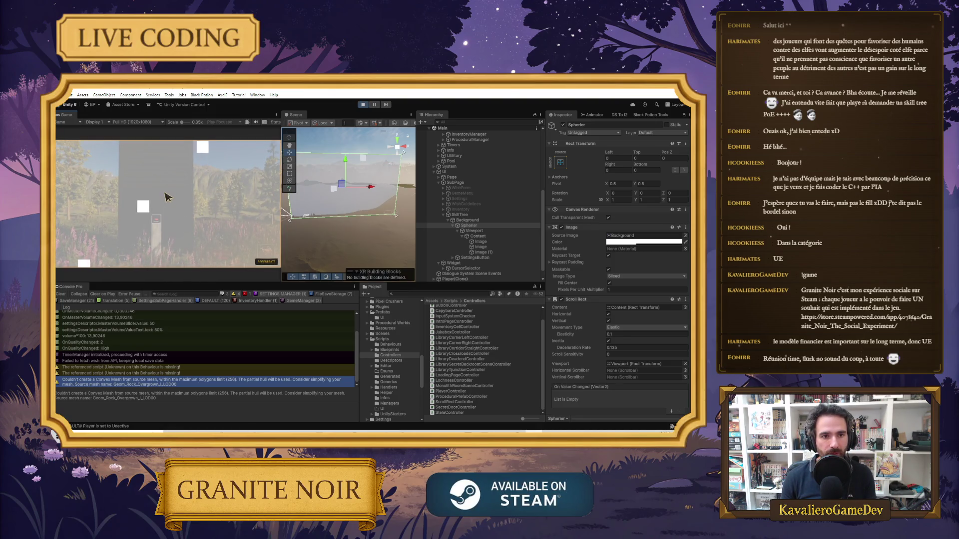
Scroll the running game and check Content's Scale Y in the Inspector, now -23.
scroll(173, 196, down, 3)
scroll(173, 195, up, 5)
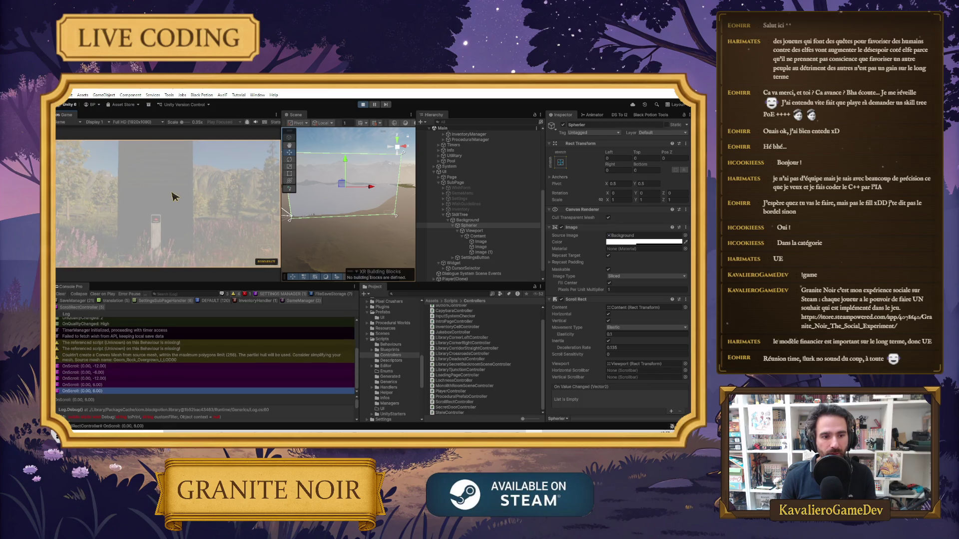
scroll(174, 196, down, 2)
scroll(176, 196, down, 2)
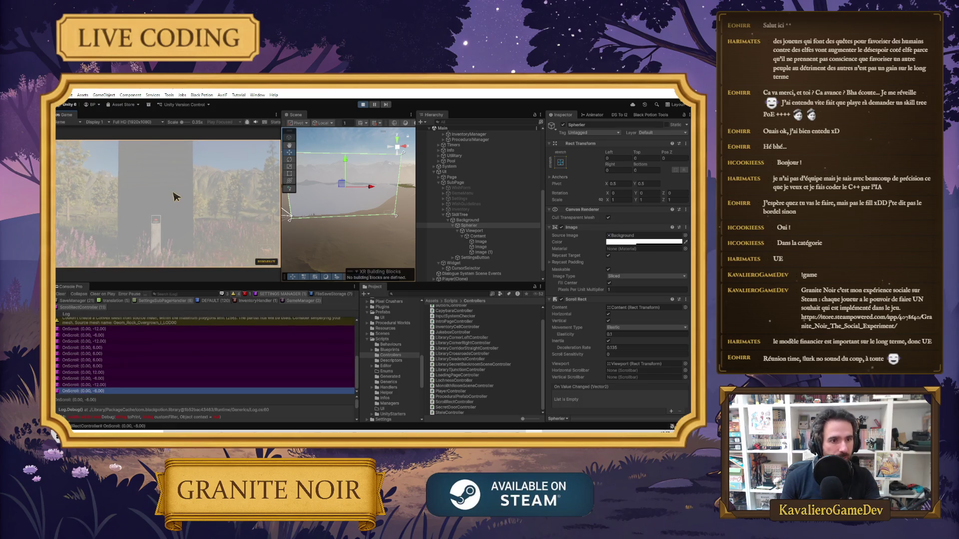
click(489, 237)
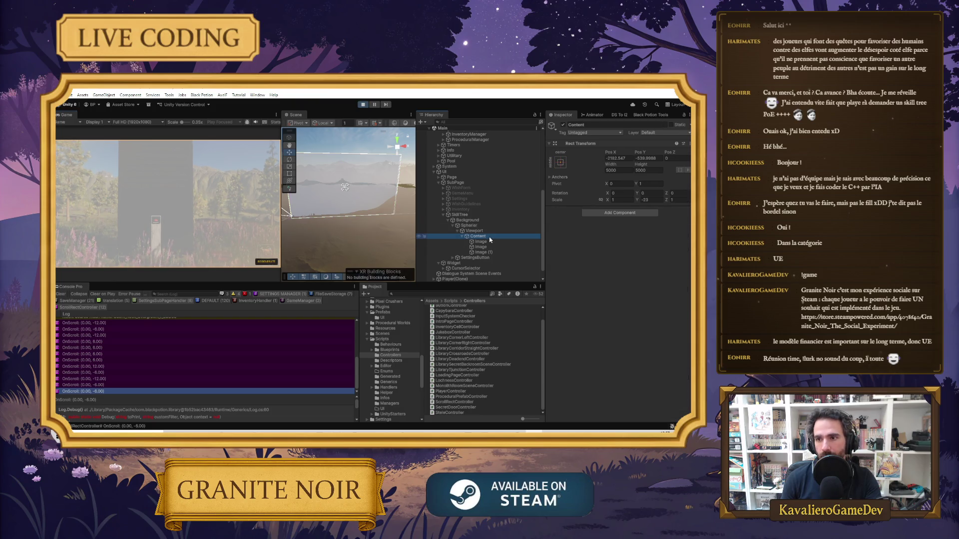
click(646, 200)
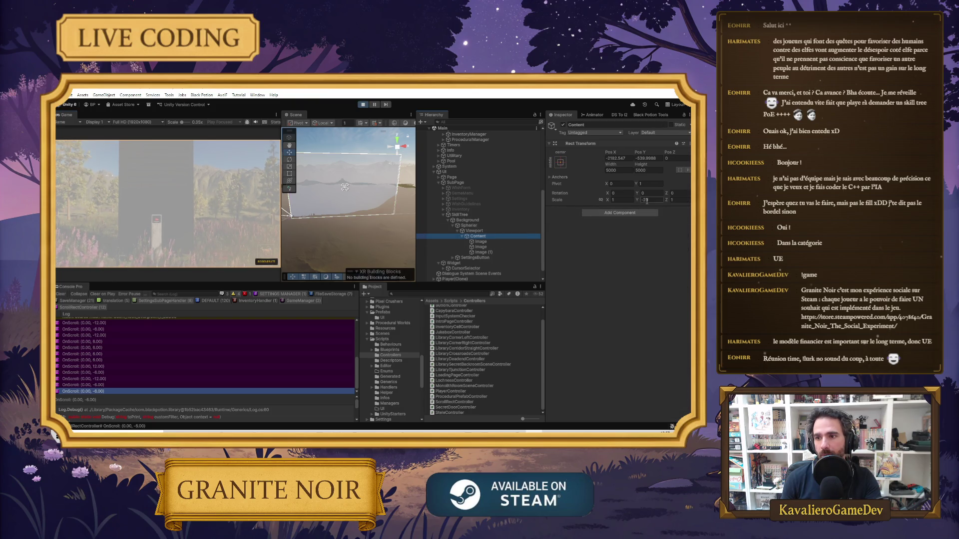
Return to ScrollRectController.cs and inspect the scrollDelta scale expression.
key(alt+Tab)
click(327, 231)
click(333, 233)
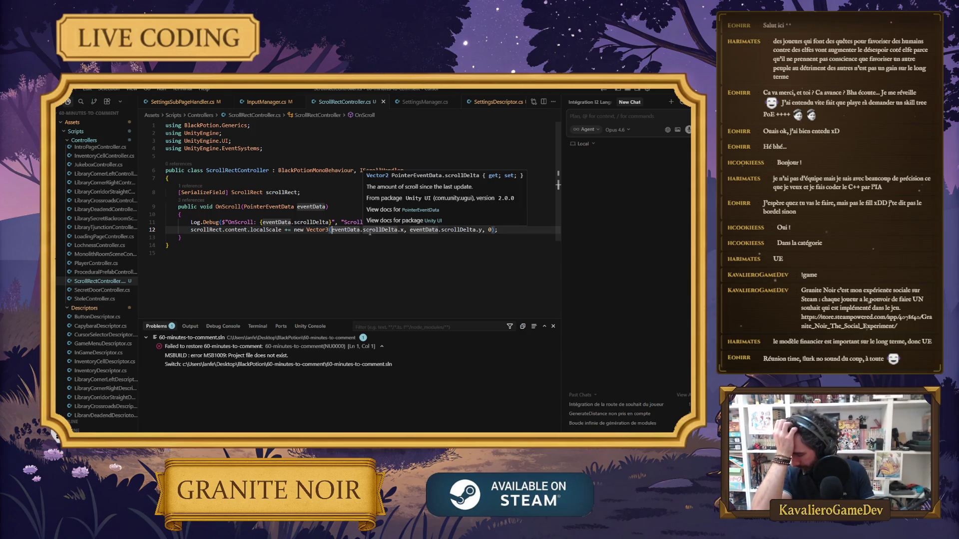
Add a Scroll Rect Controller header with scrollSpeed 0.1, maxScale 1.0, minScale 0.1 fields, and save.
click(323, 197)
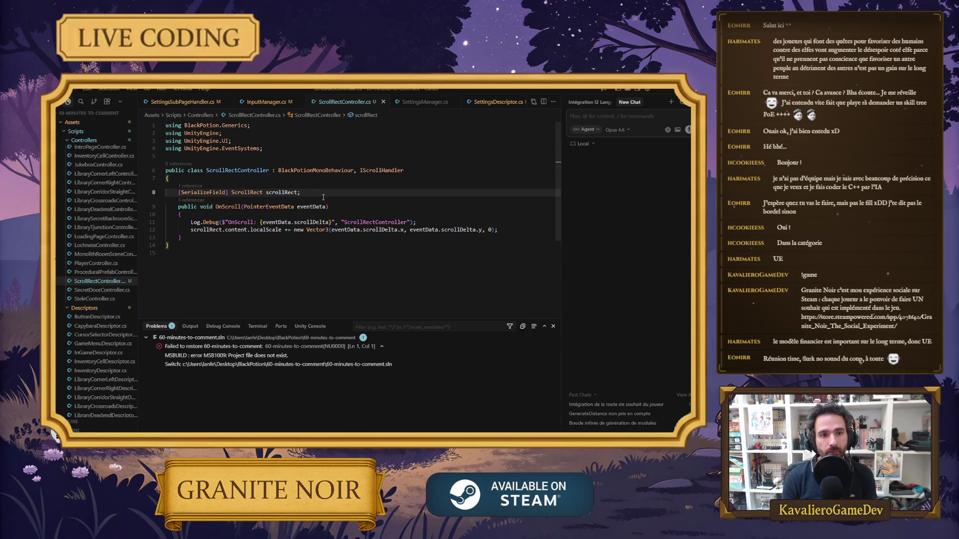
key(Return)
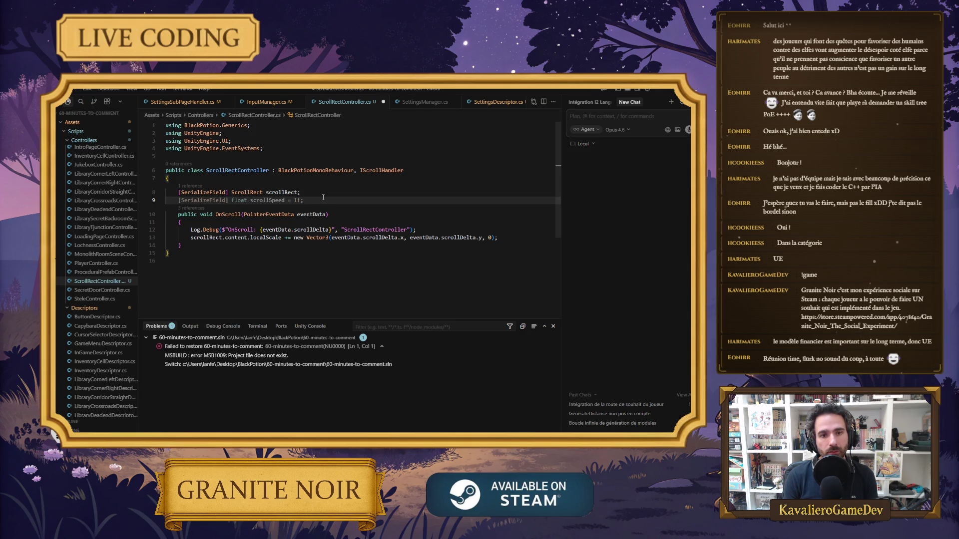
key(Escape)
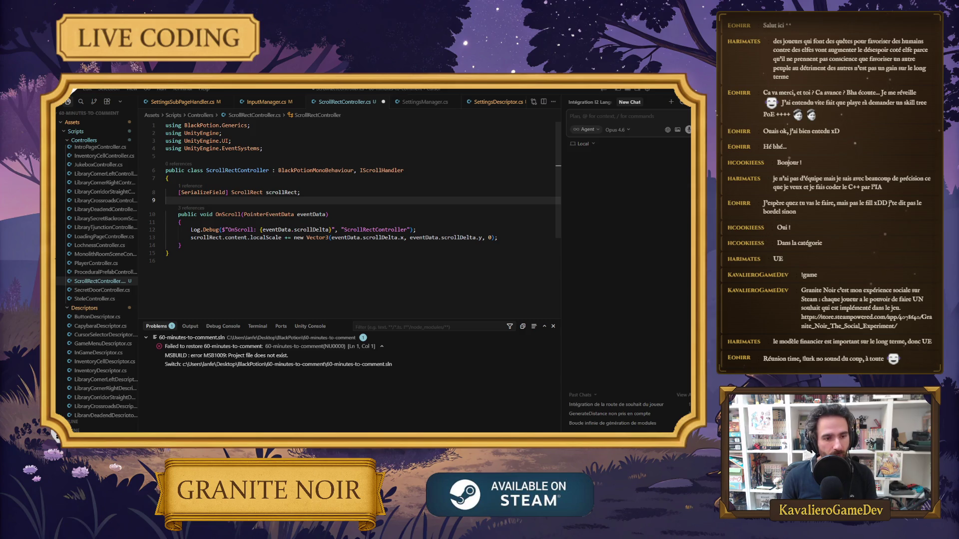
key(Tab)
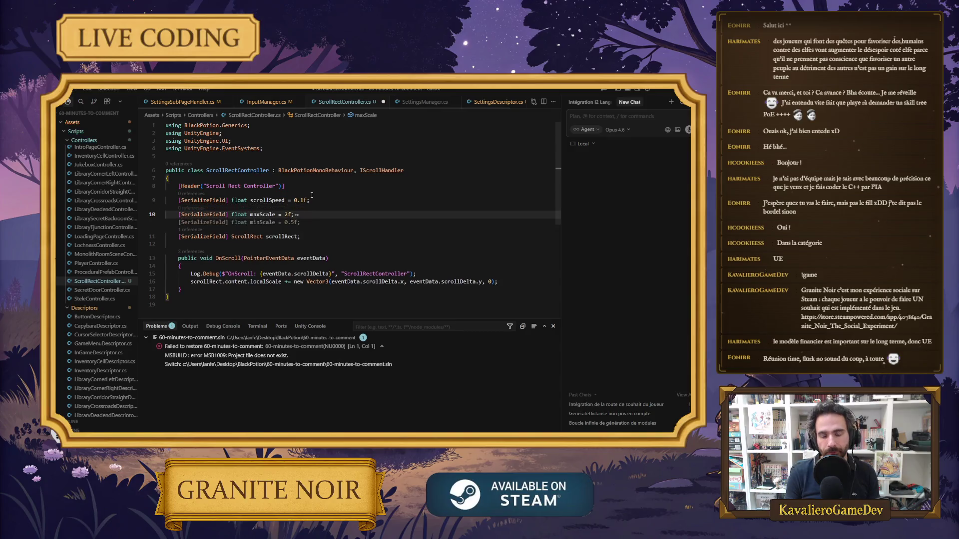
text(maxScale = 1.5f;)
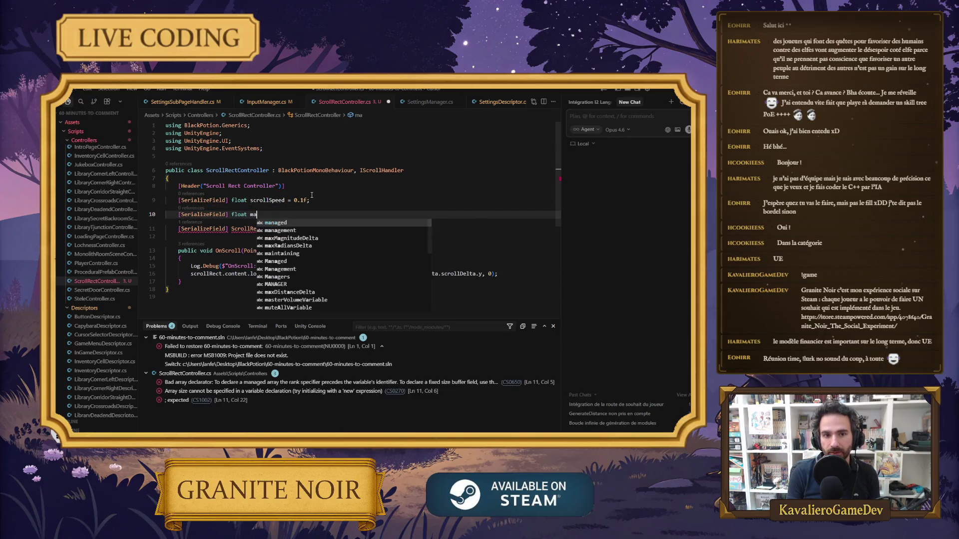
key(Left)
key(Left)
key(BackSpace)
text(0)
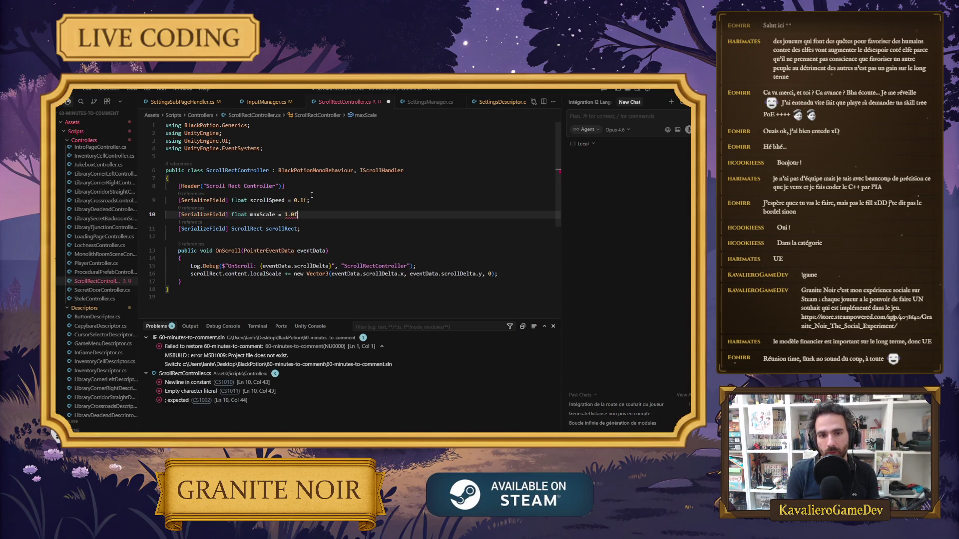
key(Return)
key(ctrl+s)
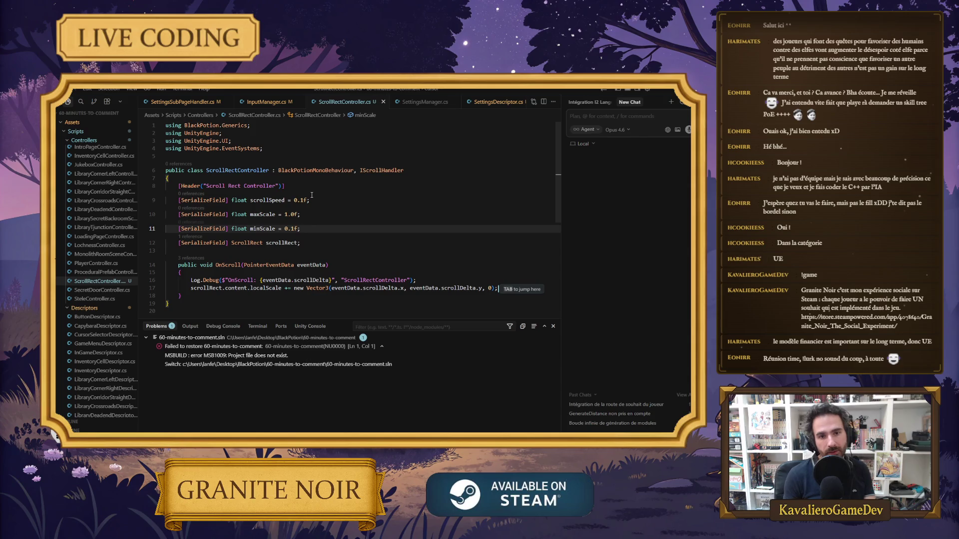
key(Tab)
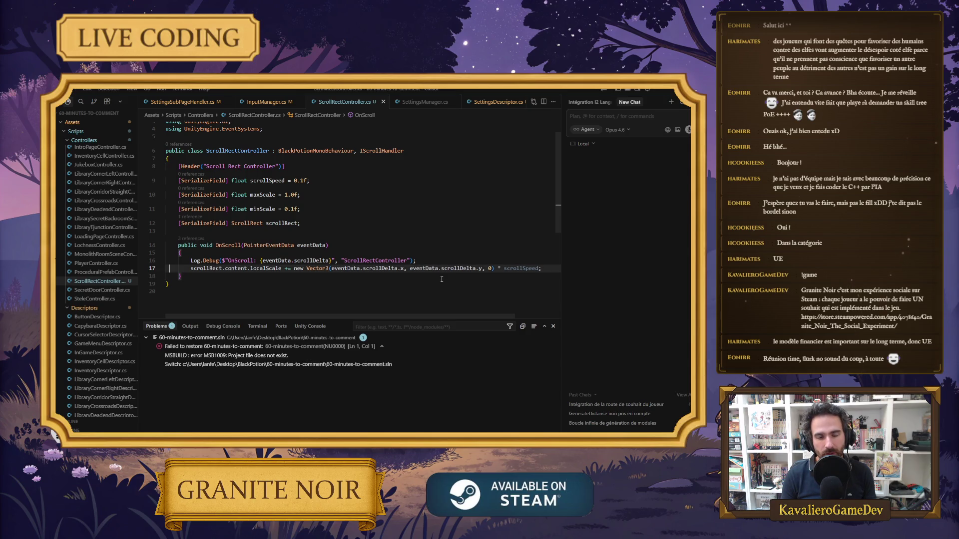
Replace the scale line with scrollDelta × scrollSpeed clamped between minScale and maxScale, save, and recompile.
key(ctrl+shift+k)
key(ctrl+shift+Return)
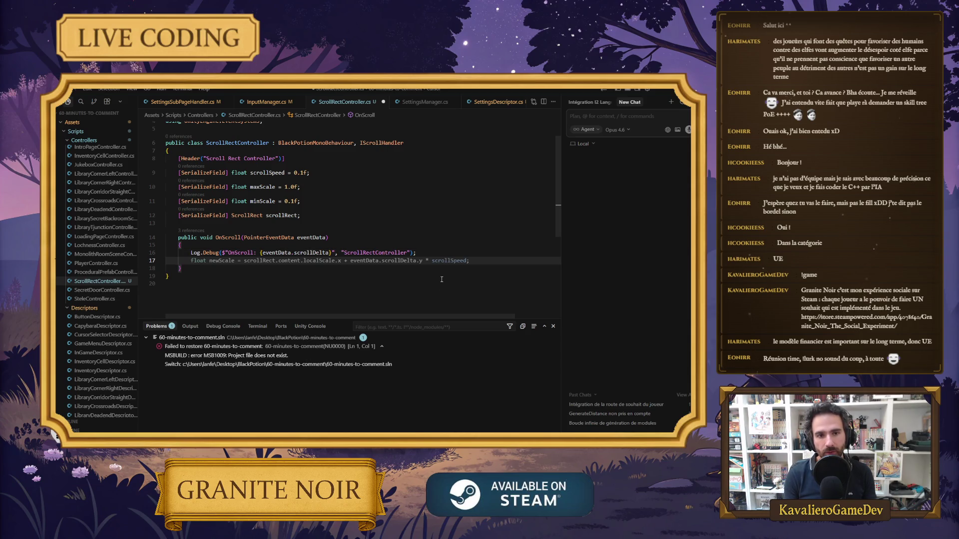
key(Tab)
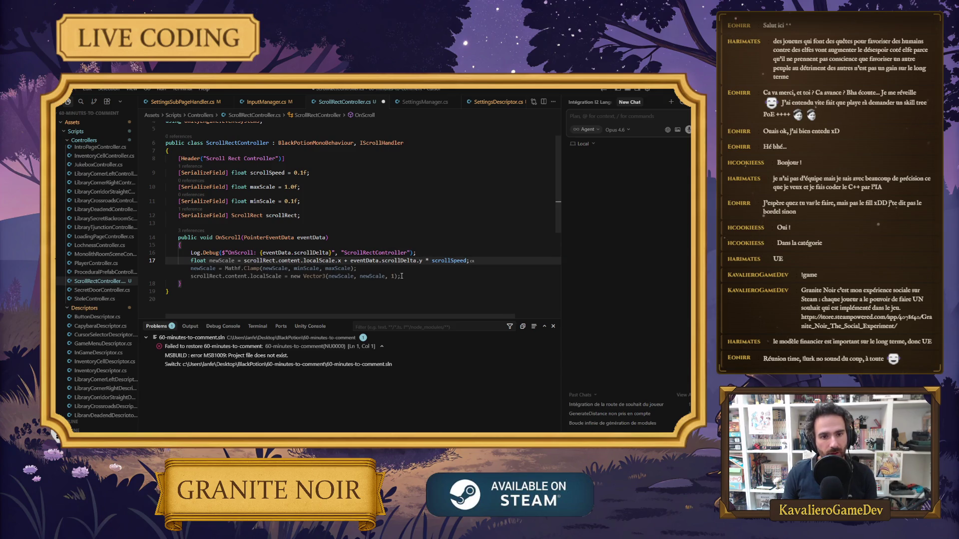
key(Tab)
key(ctrl+s)
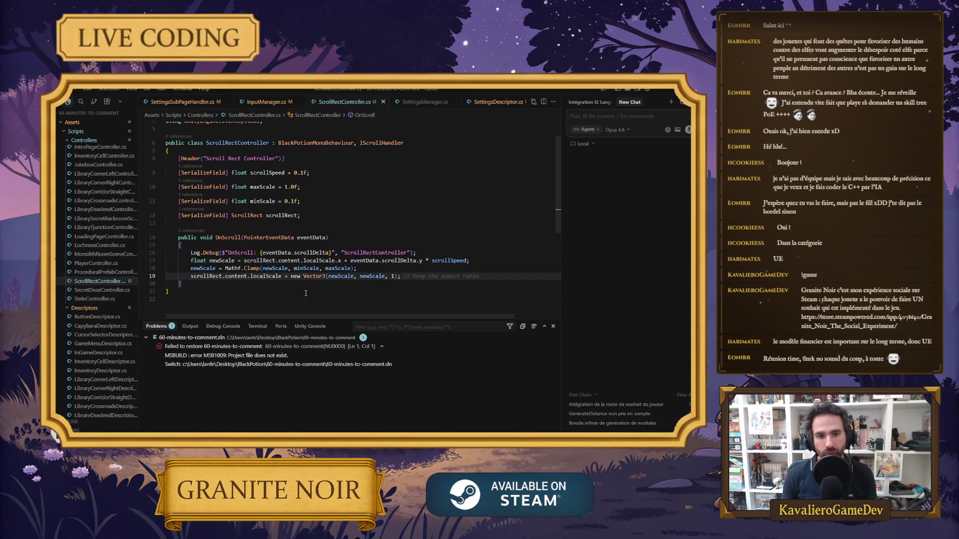
click(664, 92)
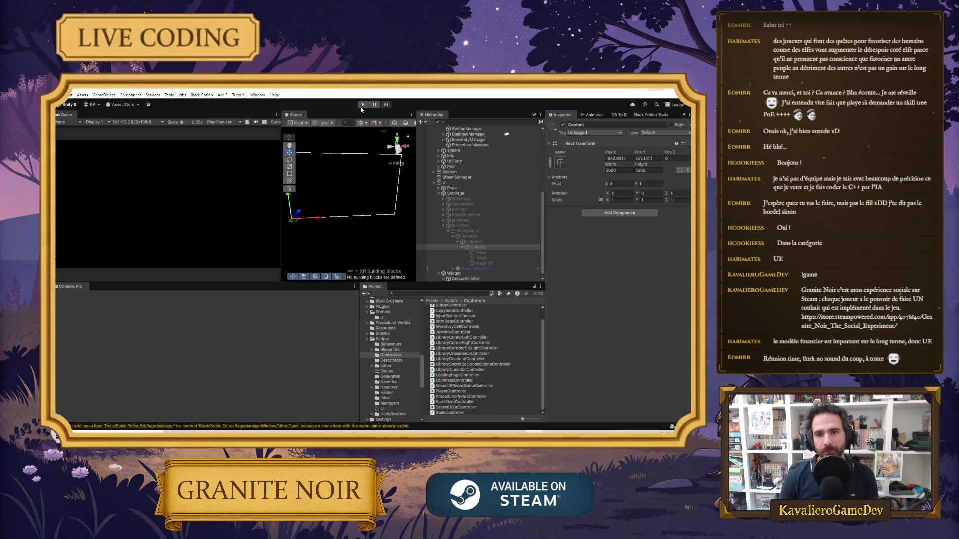
Set Content's Rect Transform Pos X to 0 and select its Pos Y field.
click(617, 156)
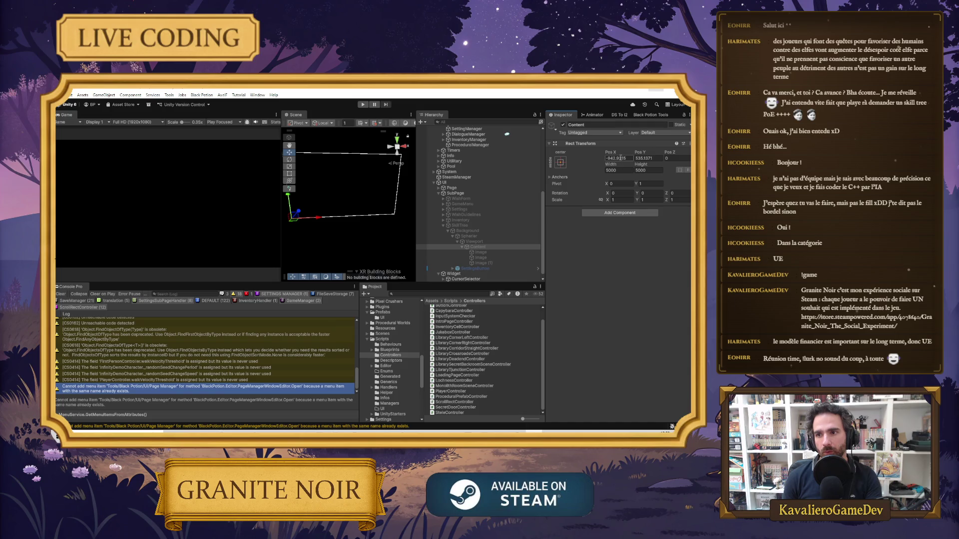
text(0)
click(642, 157)
Enter 0 for Content's Pos Y and confirm it.
text(0)
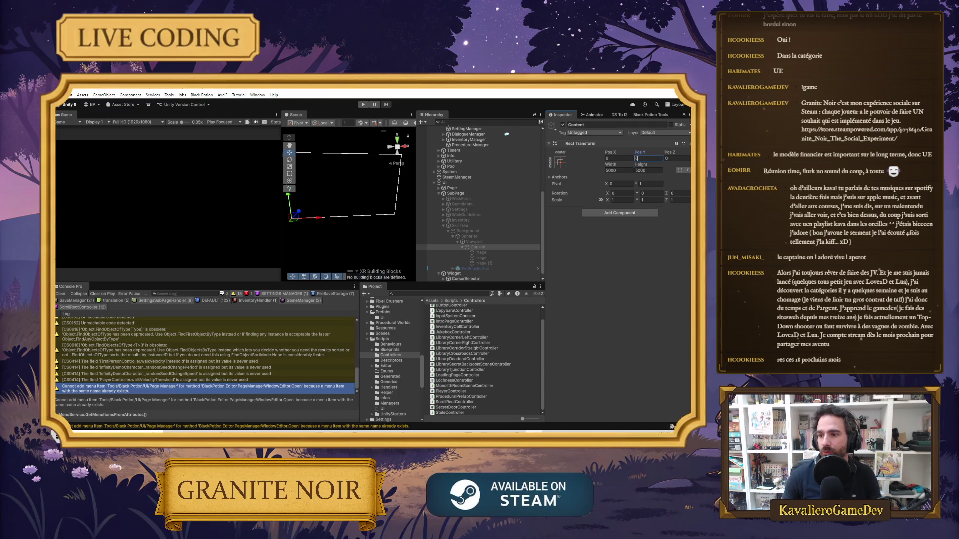
key(Return)
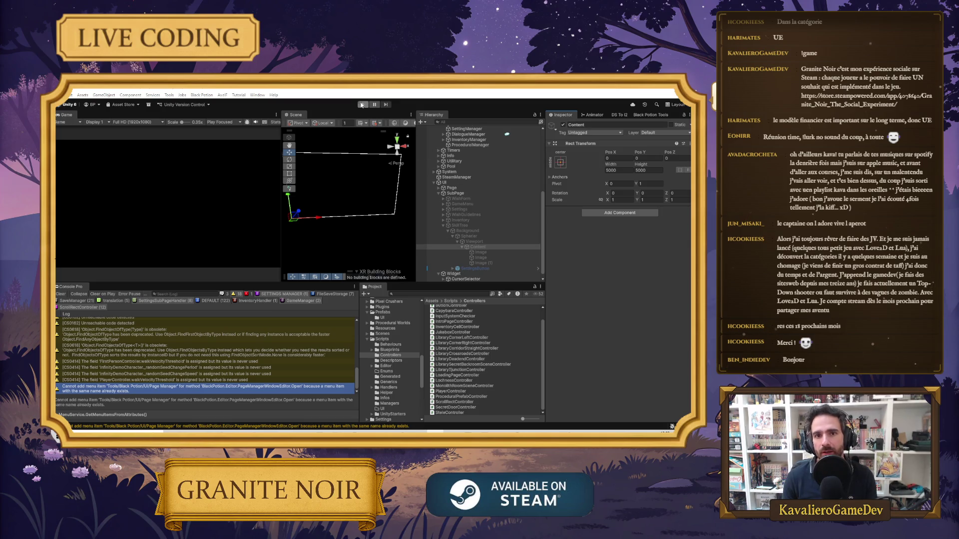
Review the SkillTree, Content and Spherier objects in the Inspector, then start Play mode.
click(467, 227)
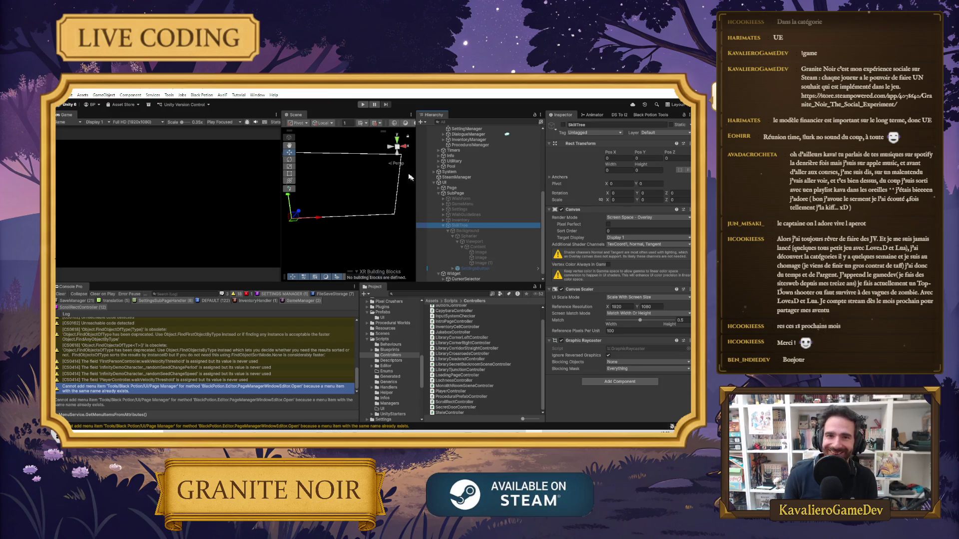
click(470, 247)
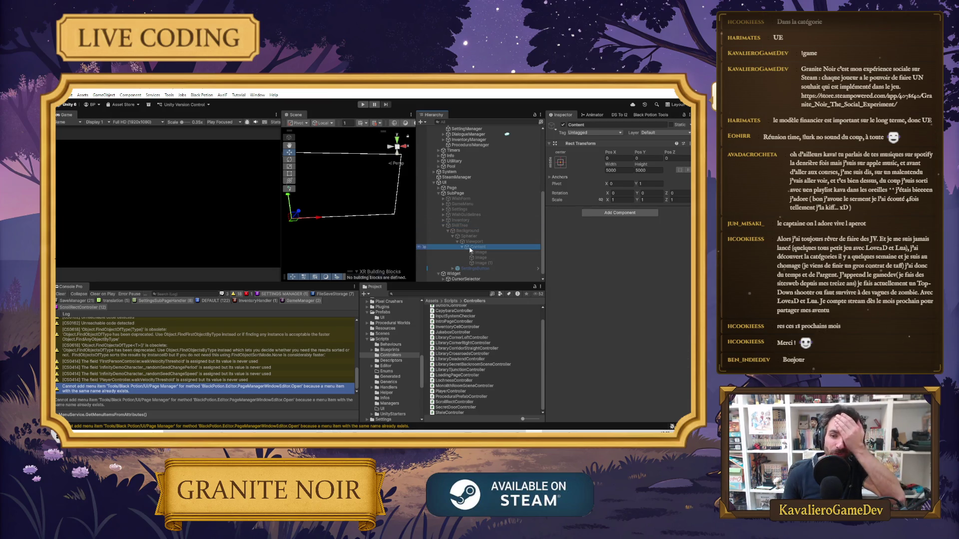
click(478, 235)
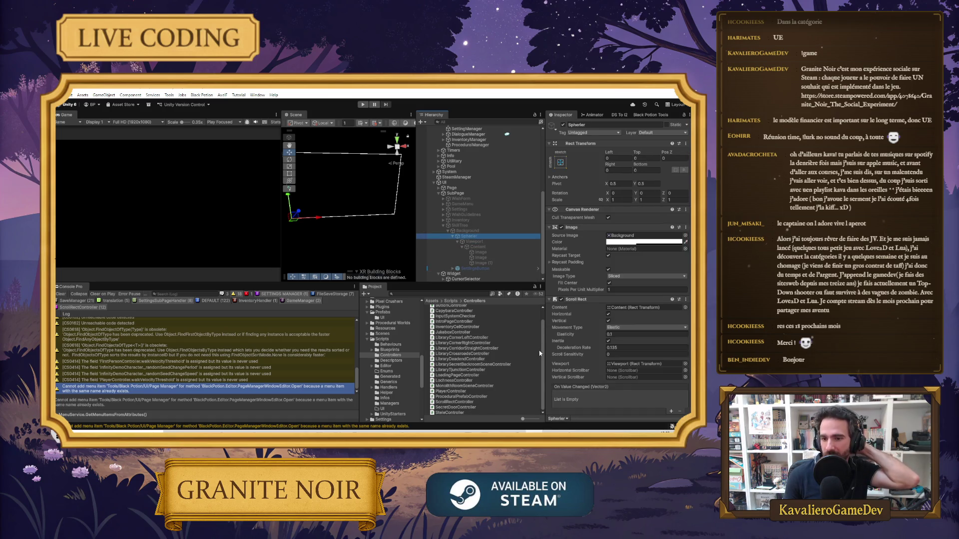
click(362, 105)
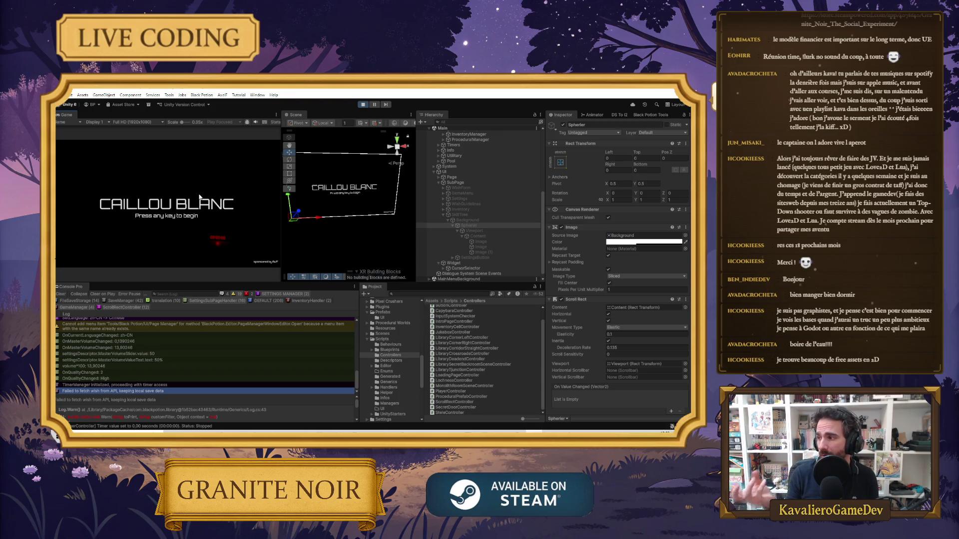
Skip the CAILLOU BLANC title screen and open the skill-tree overlay with E.
key(space)
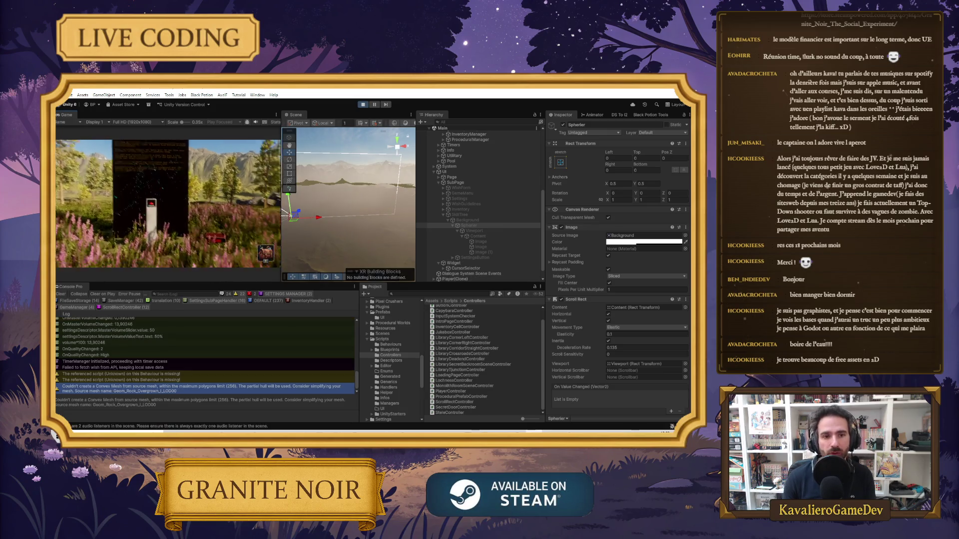
key(e)
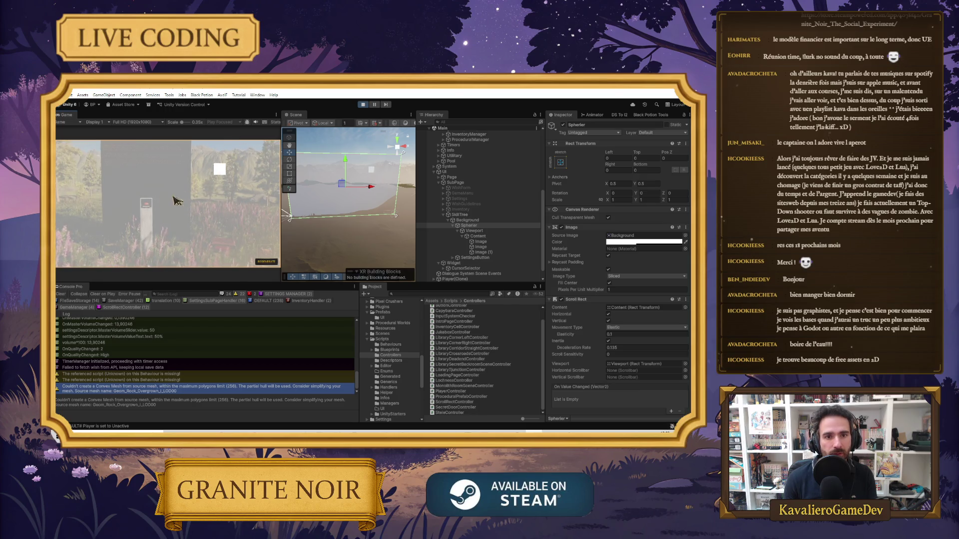
Scroll the wheel up and down over the skill tree, logging OnScroll deltas of ±6.
scroll(171, 210, down, 2)
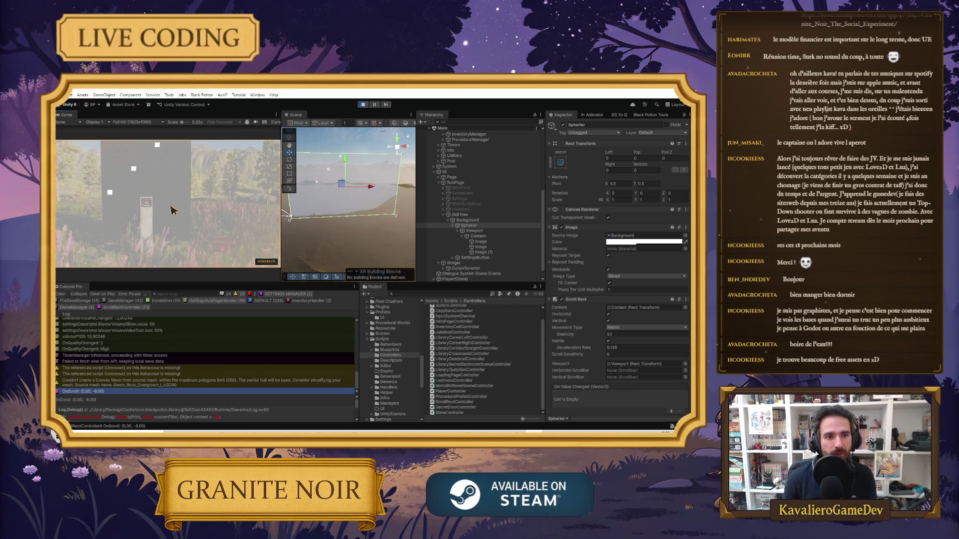
scroll(172, 210, down, 1)
scroll(166, 210, up, 1)
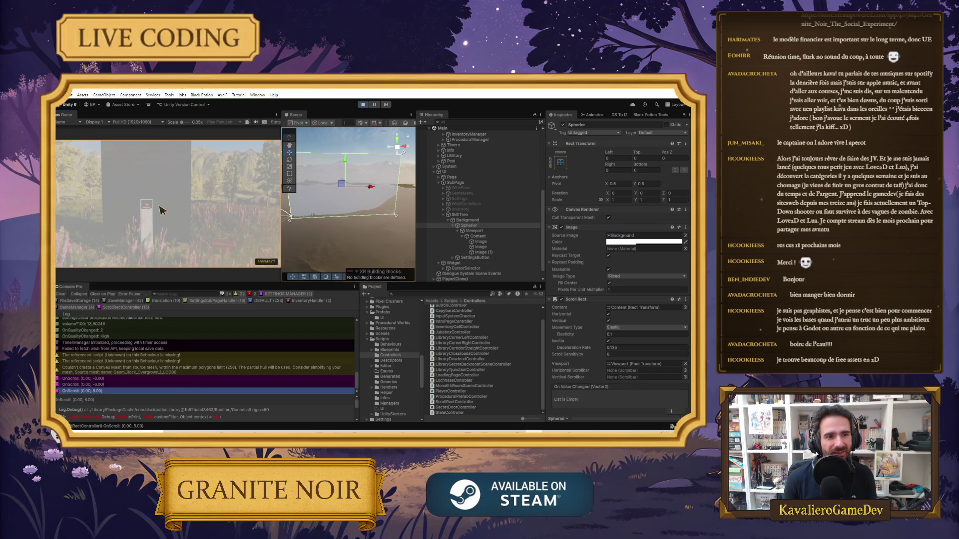
scroll(158, 197, up, 1)
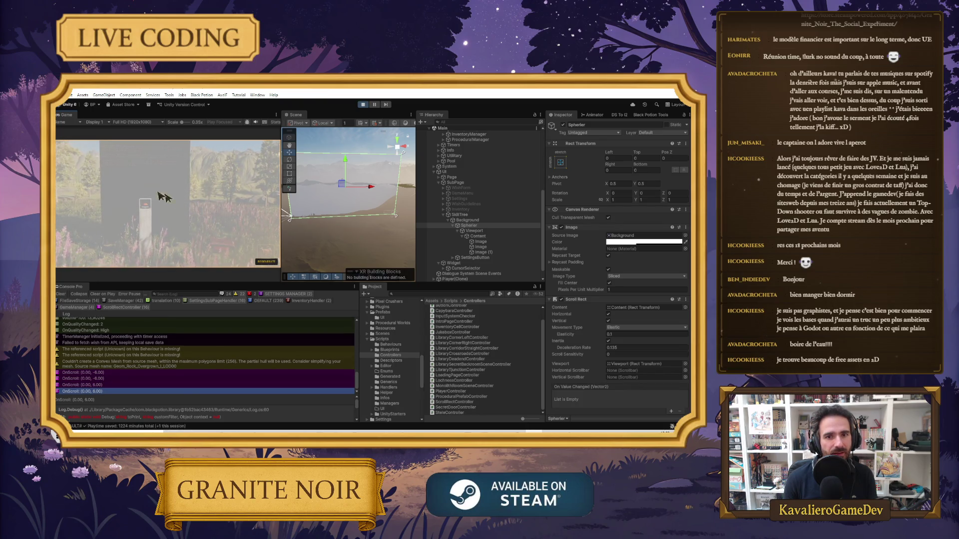
scroll(152, 194, down, 3)
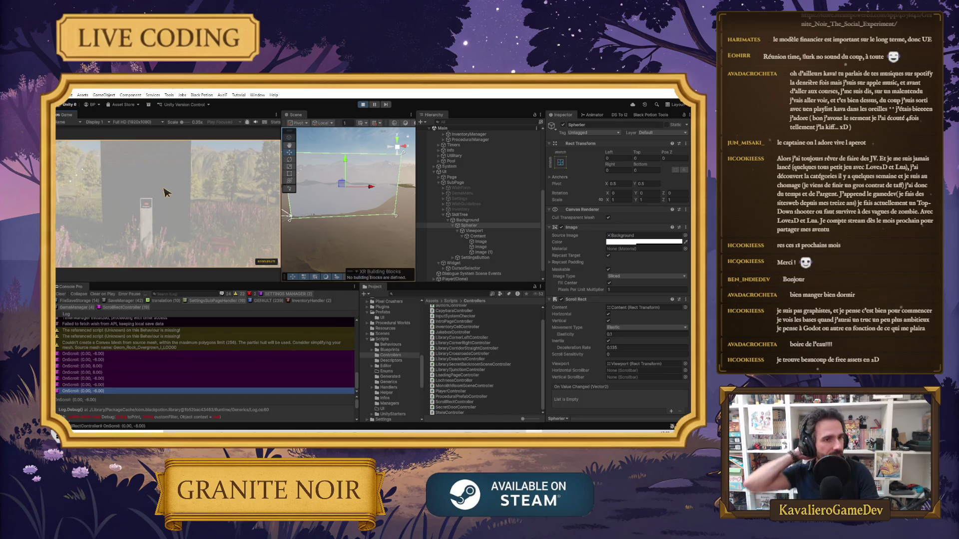
scroll(152, 203, up, 1)
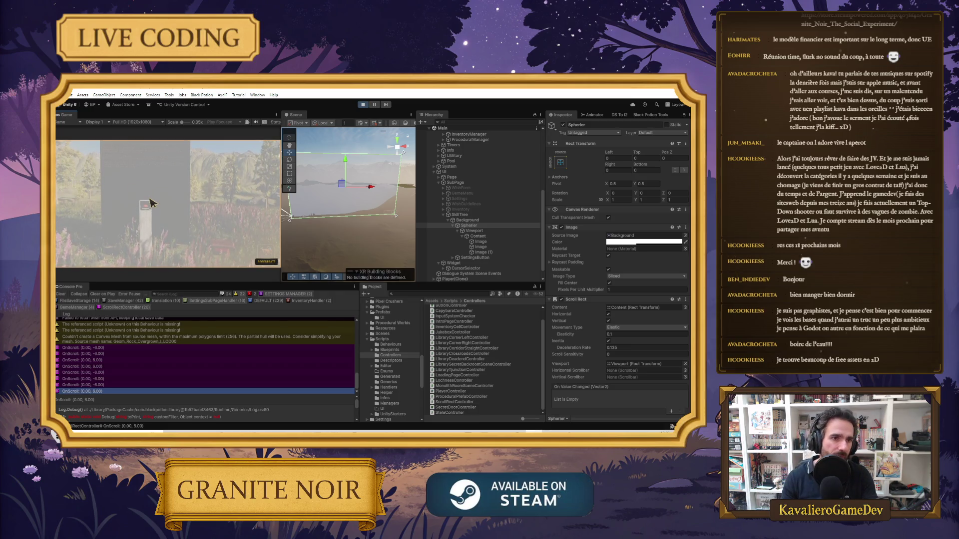
scroll(151, 203, down, 1)
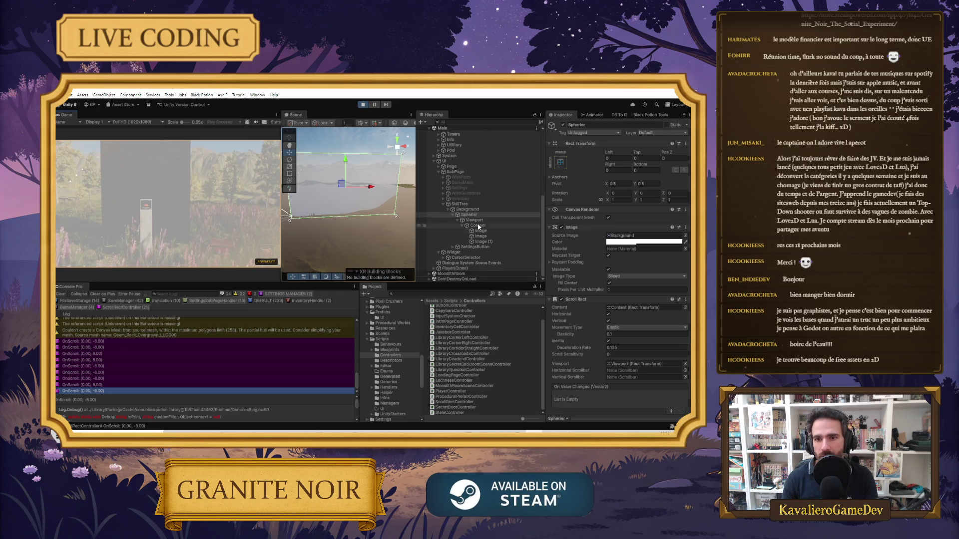
Set Scroll Speed to 0.01 and test it with the mouse wheel.
scroll(616, 319, down, 4)
click(632, 351)
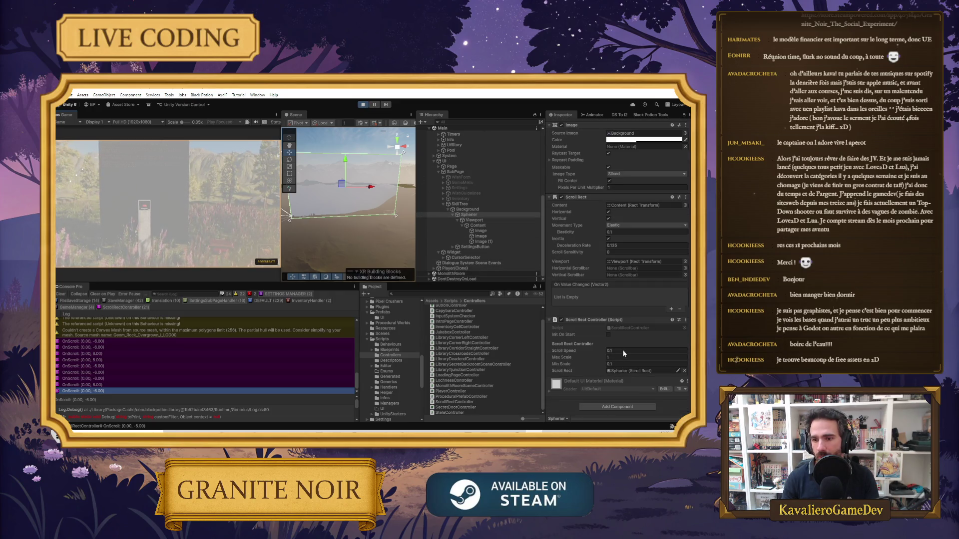
text(0.0)
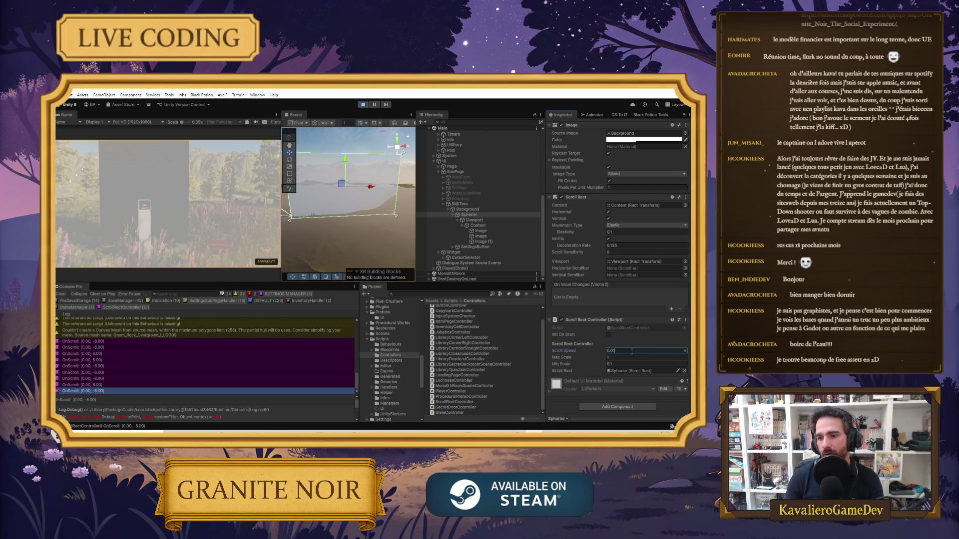
click(197, 208)
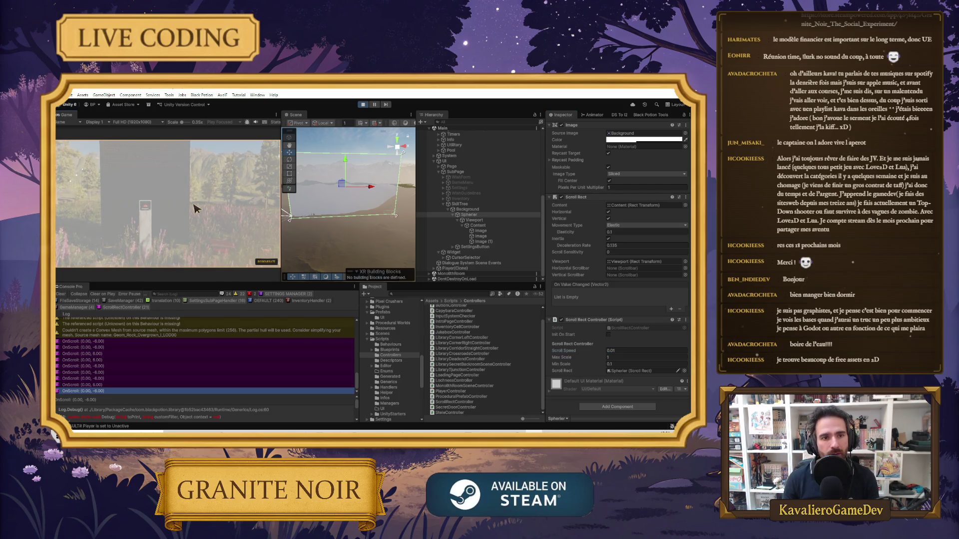
scroll(128, 194, up, 3)
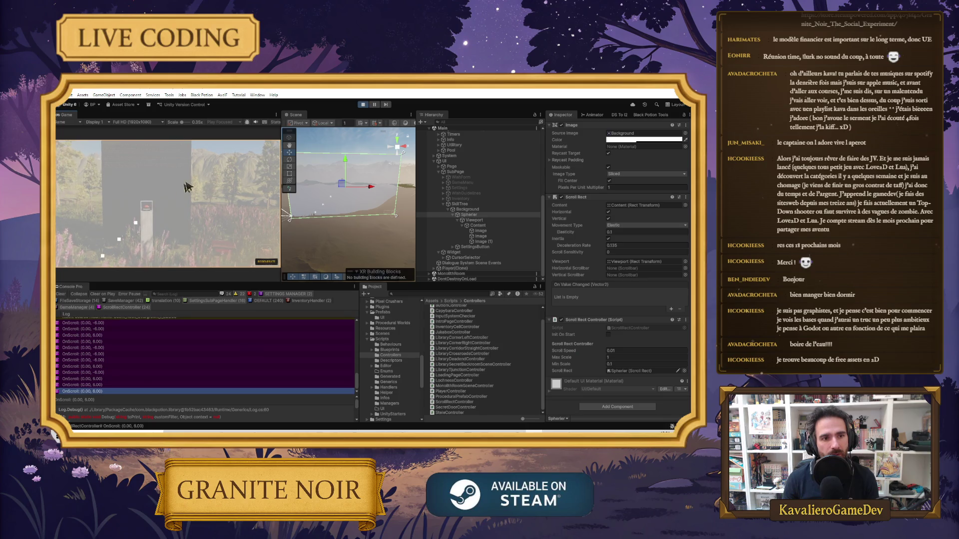
scroll(195, 187, down, 1)
Try a Scroll Speed of 0.005 with the wheel, then stop Play mode.
click(634, 354)
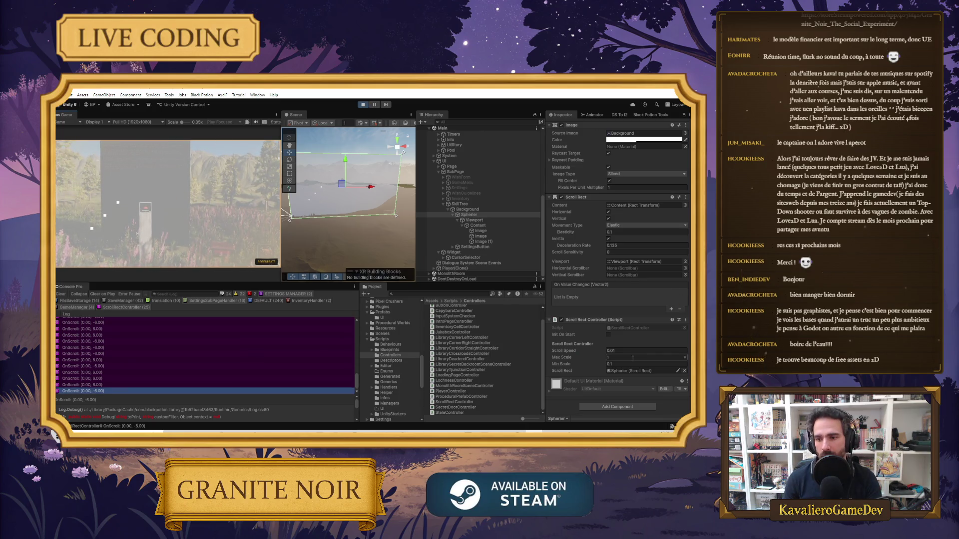
text(0.0)
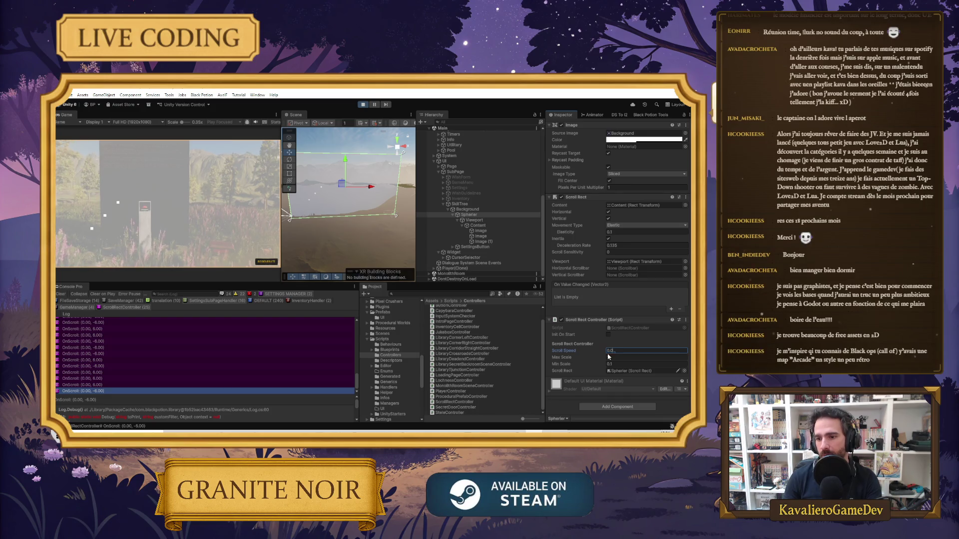
text(05)
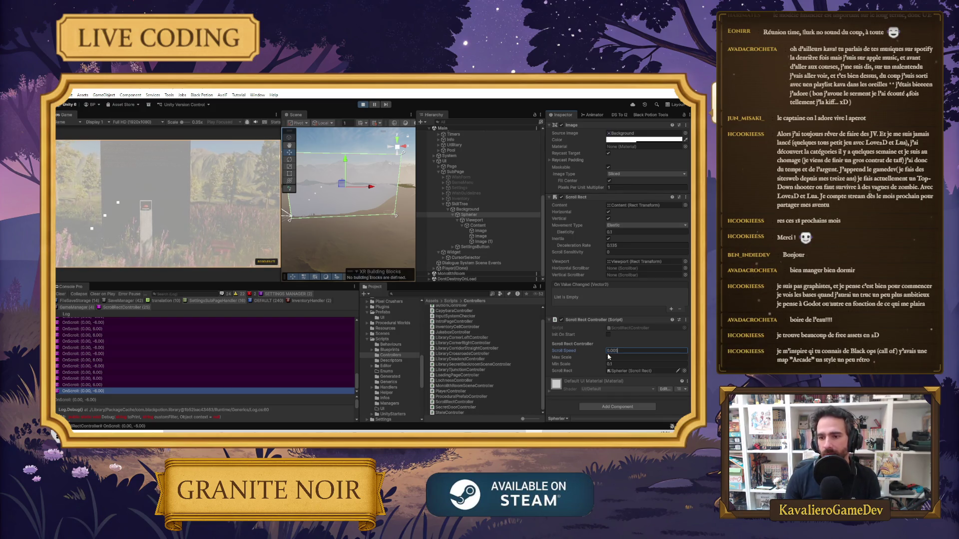
click(161, 216)
scroll(161, 216, up, 9)
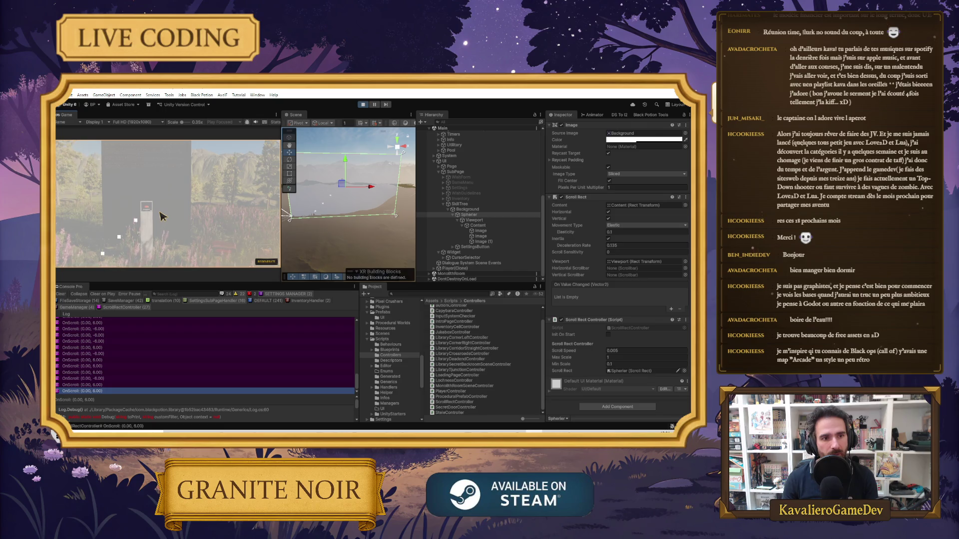
scroll(161, 215, down, 10)
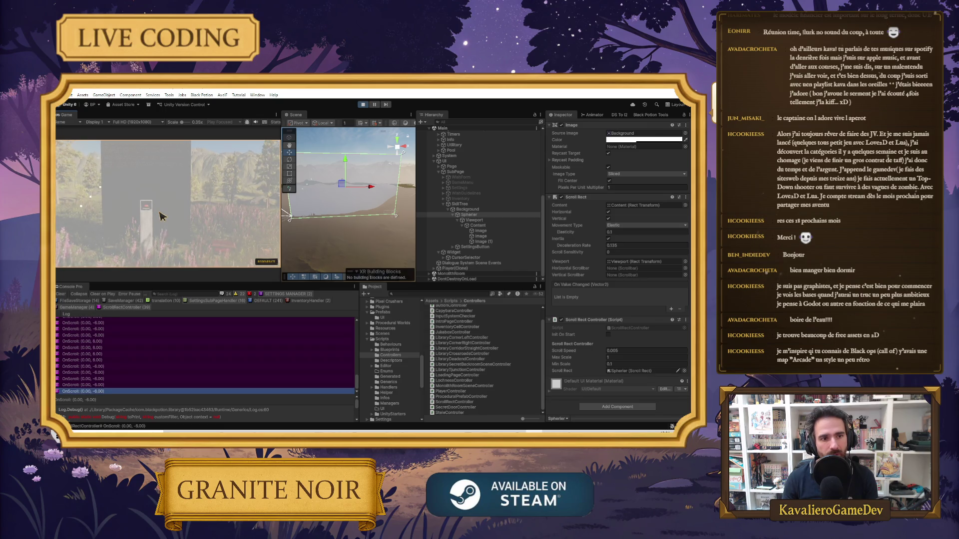
scroll(169, 208, down, 10)
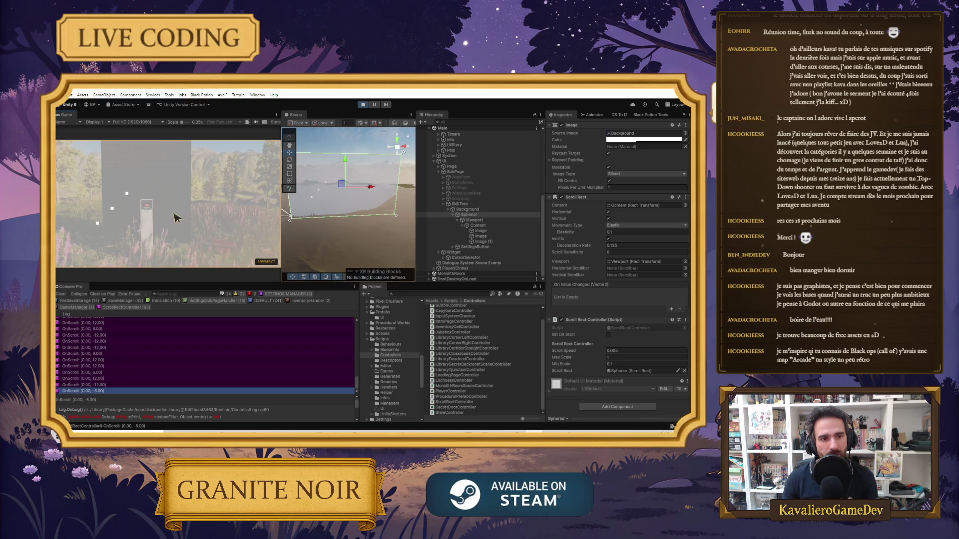
scroll(176, 215, down, 5)
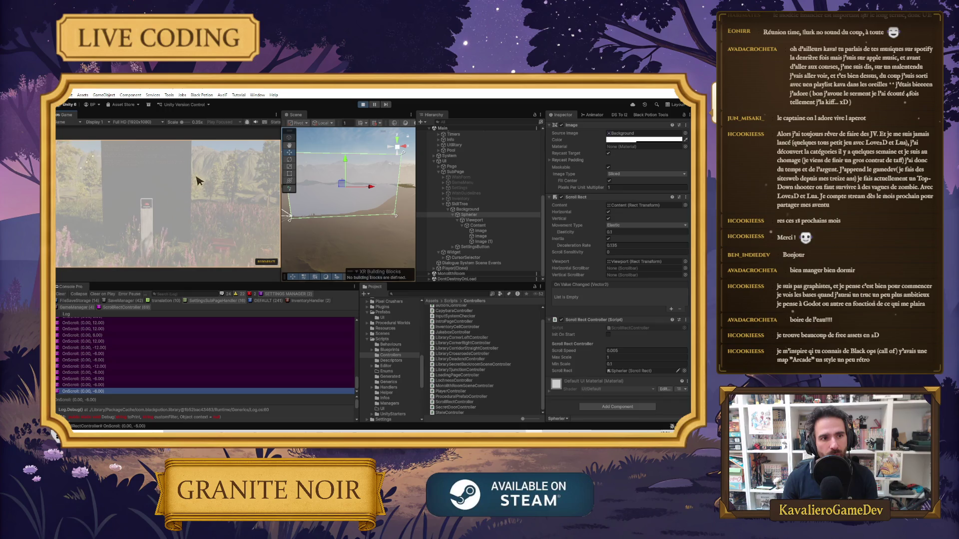
scroll(189, 217, up, 3)
scroll(190, 216, up, 3)
scroll(159, 217, down, 7)
scroll(132, 215, up, 4)
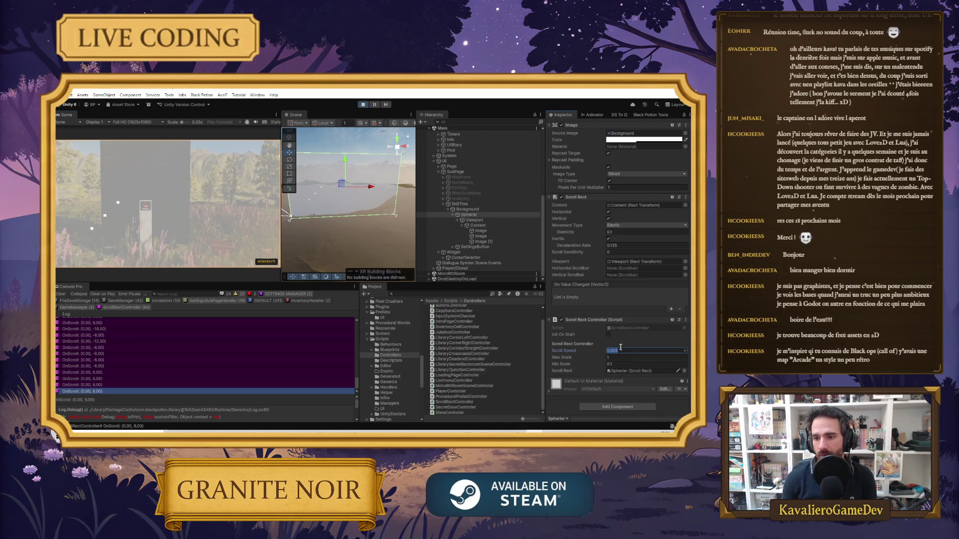
key(ctrl+p)
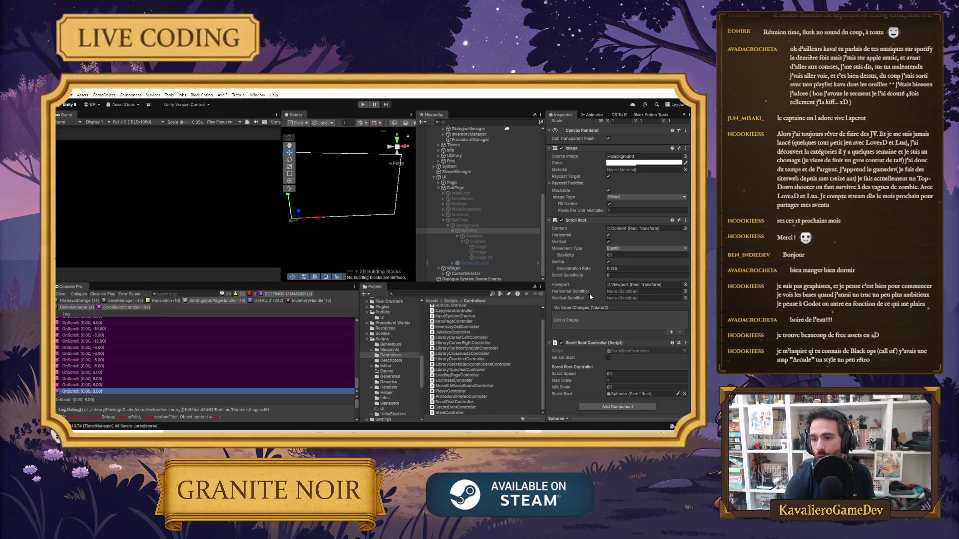
Enter 0.005 as the Scroll Rect Controller's Scroll Speed in edit mode.
click(645, 374)
text(0.005)
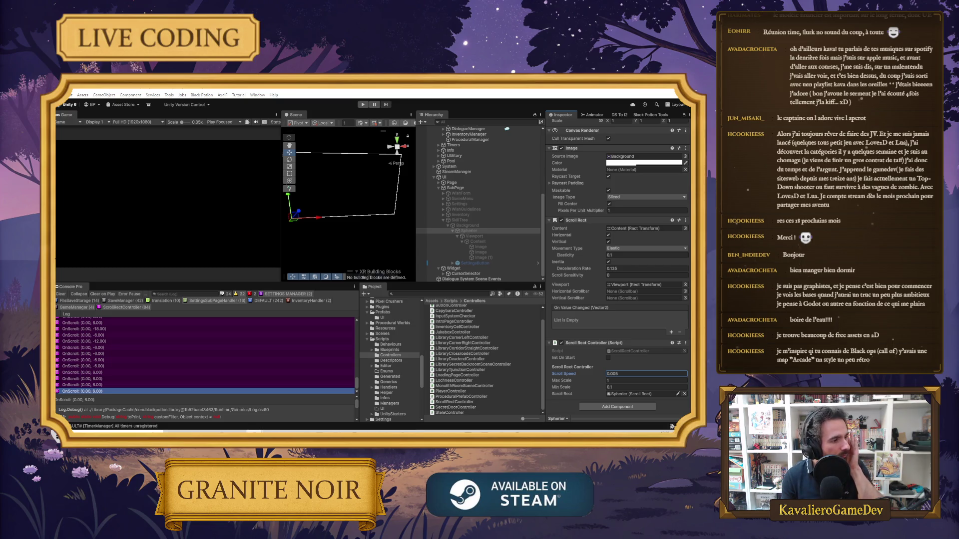
Sort the Steam 'top down shooter' results by User Reviews and browse them.
key(alt+Tab)
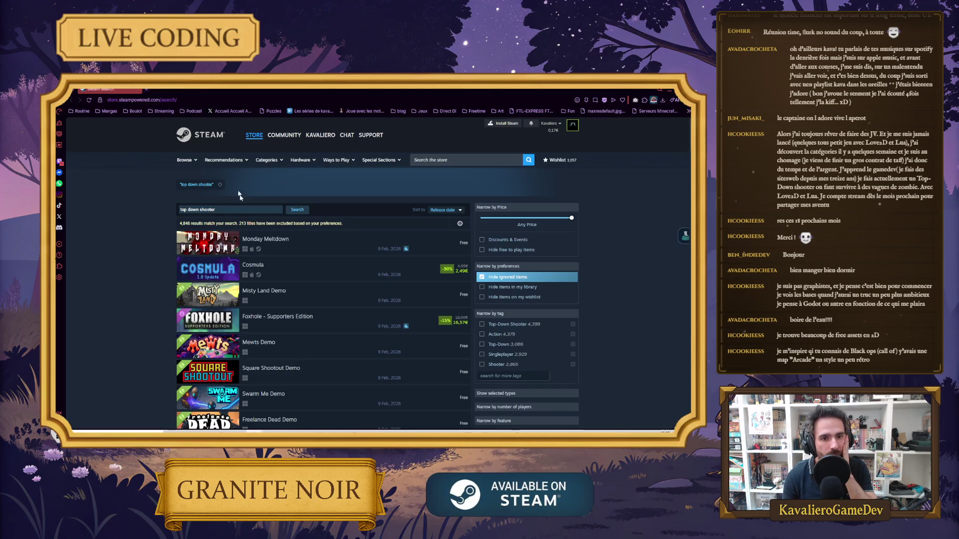
scroll(329, 240, down, 2)
scroll(380, 225, up, 2)
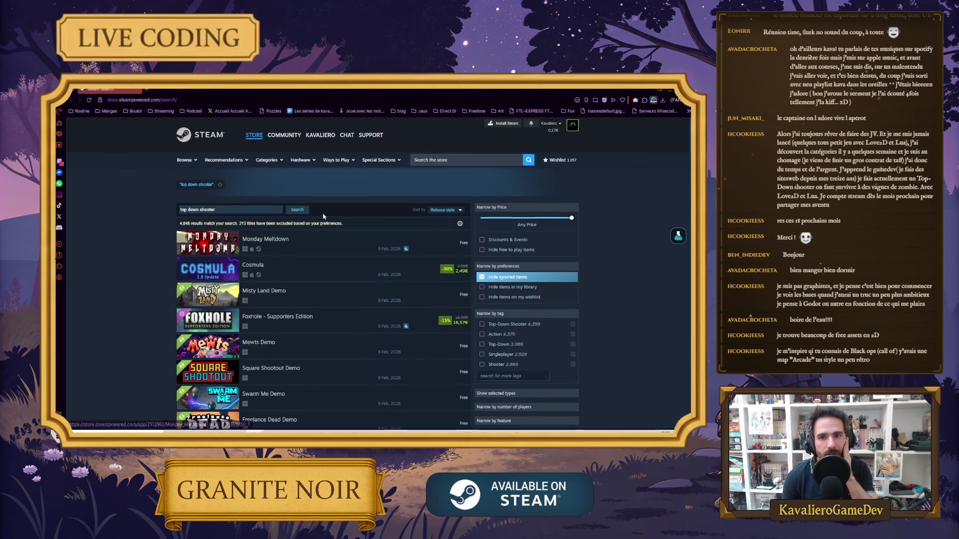
click(444, 210)
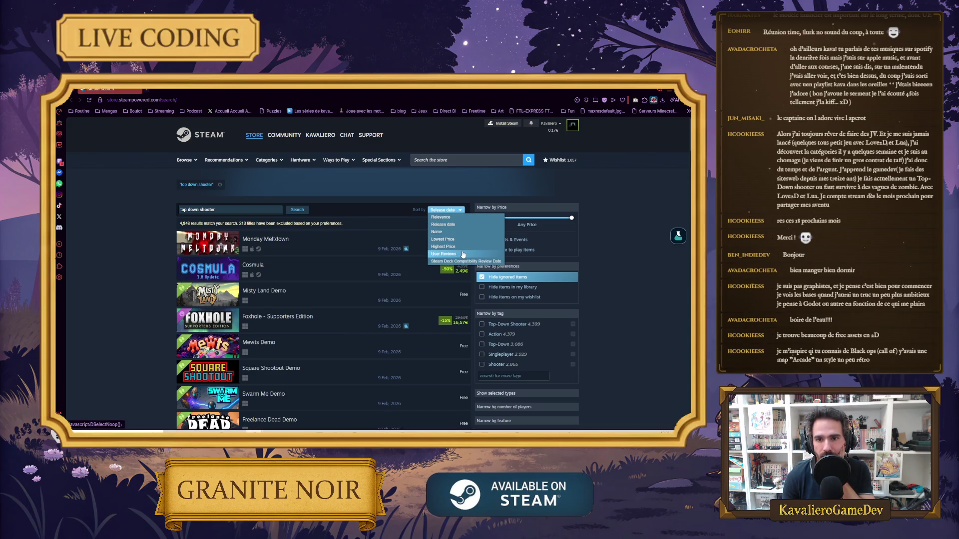
click(462, 254)
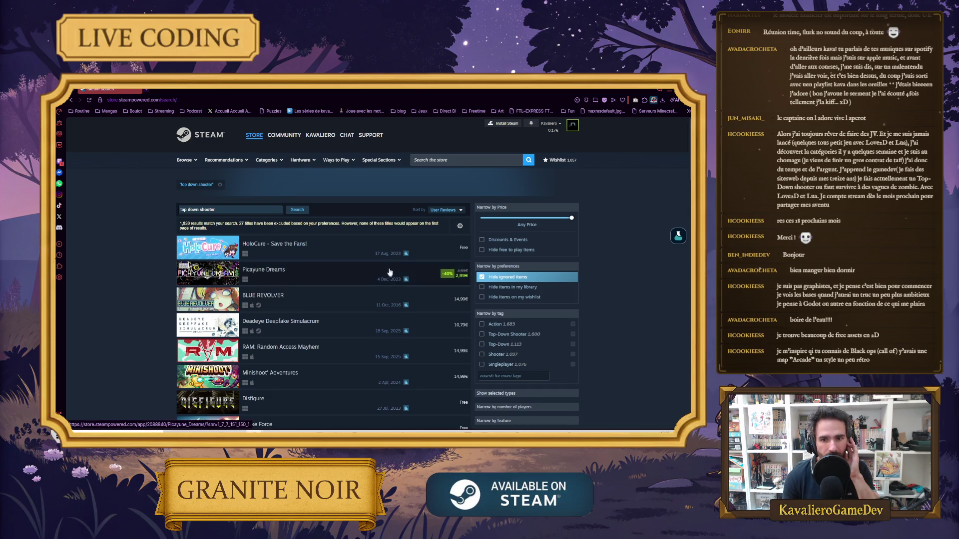
mouse_move(298, 244)
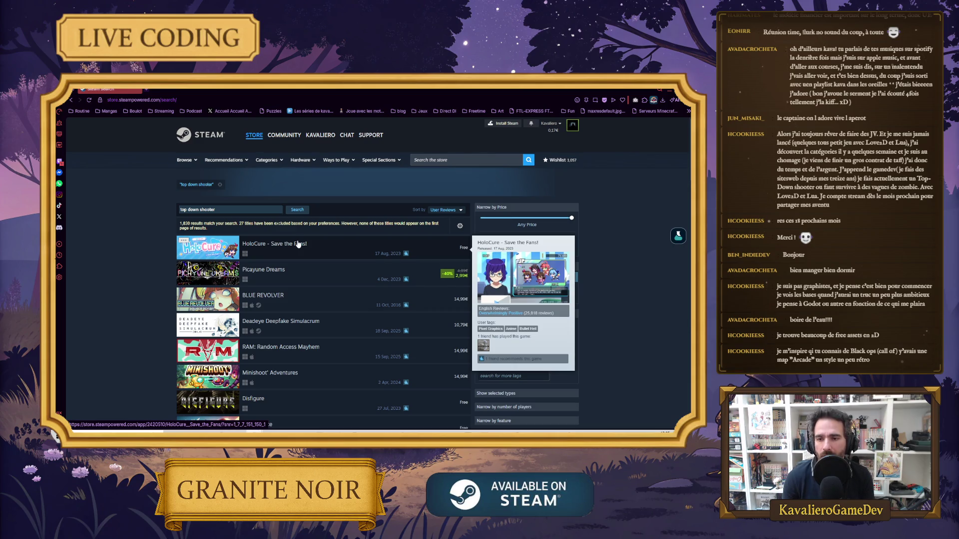
mouse_move(295, 270)
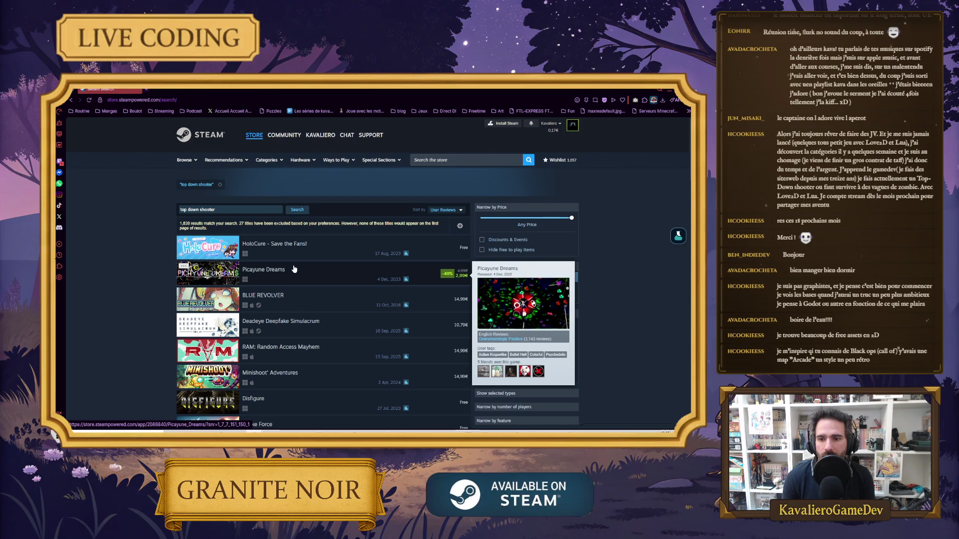
mouse_move(306, 295)
scroll(306, 296, down, 1)
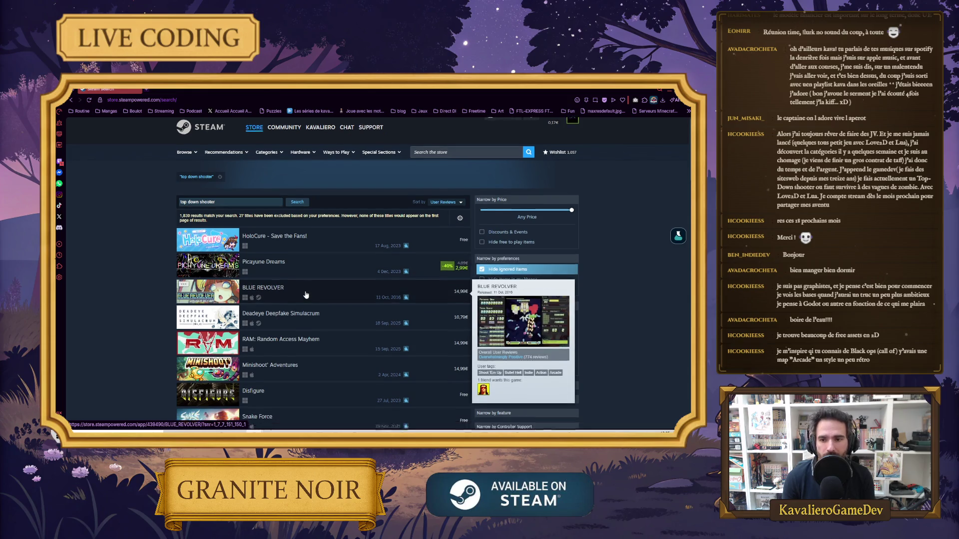
scroll(306, 295, down, 1)
scroll(300, 291, down, 1)
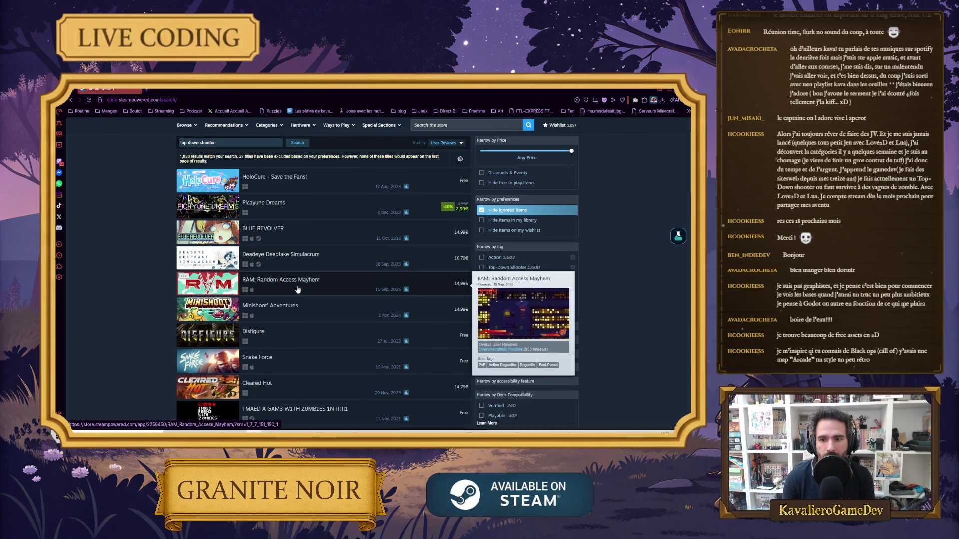
mouse_move(288, 308)
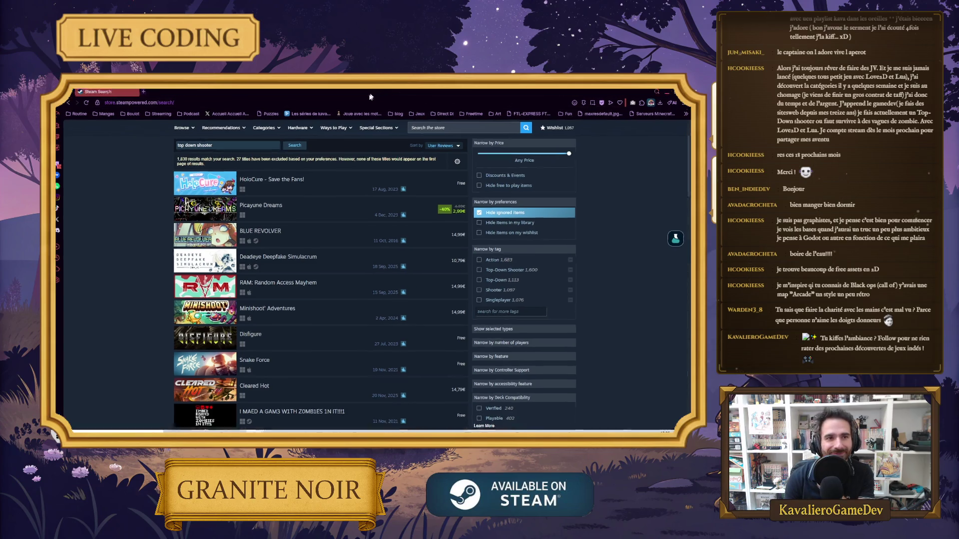
Go from the Brotato page back to the search results and start a new search.
key(alt+Tab)
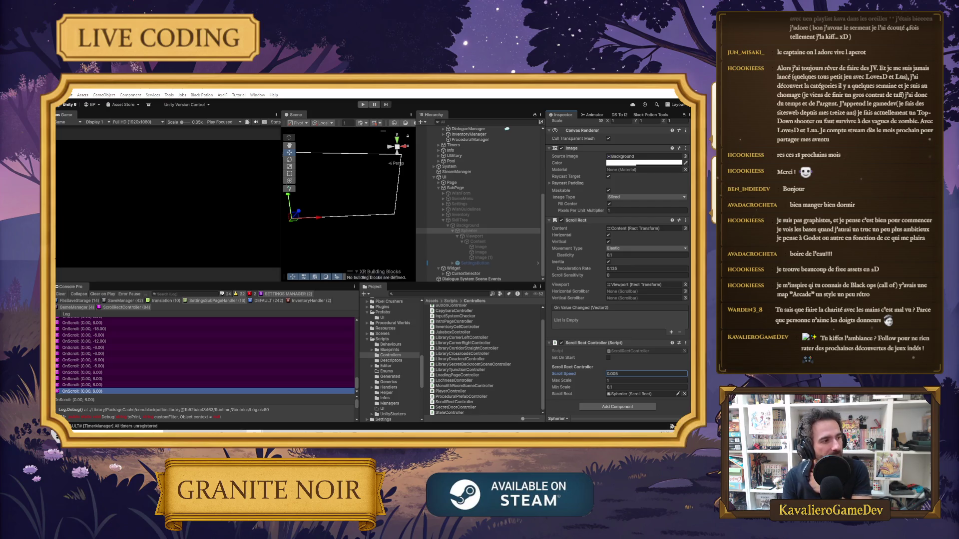
key(alt+Tab)
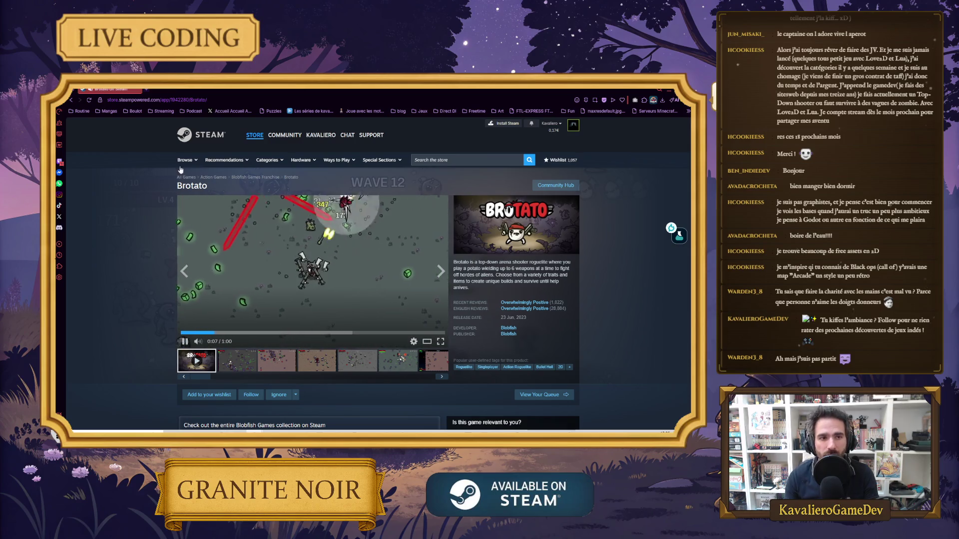
click(71, 100)
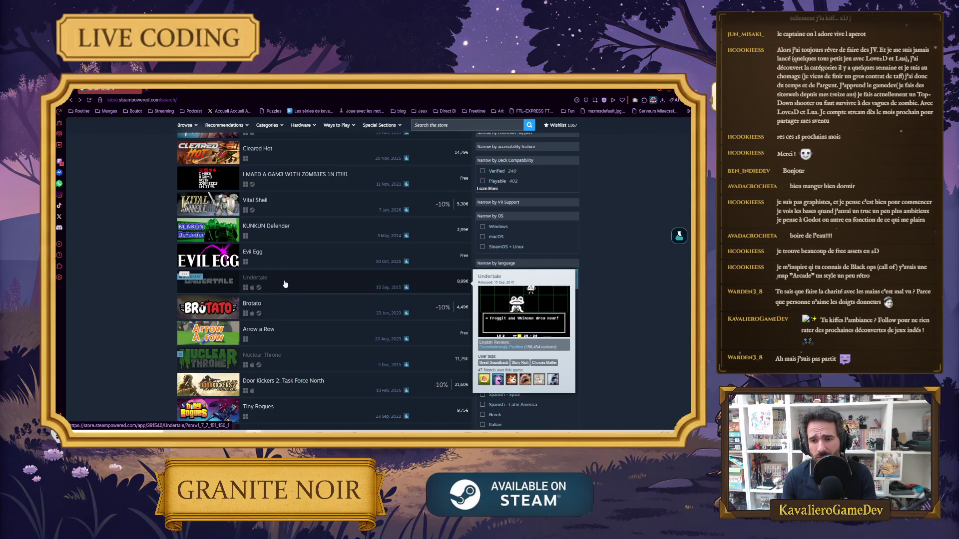
scroll(285, 284, up, 5)
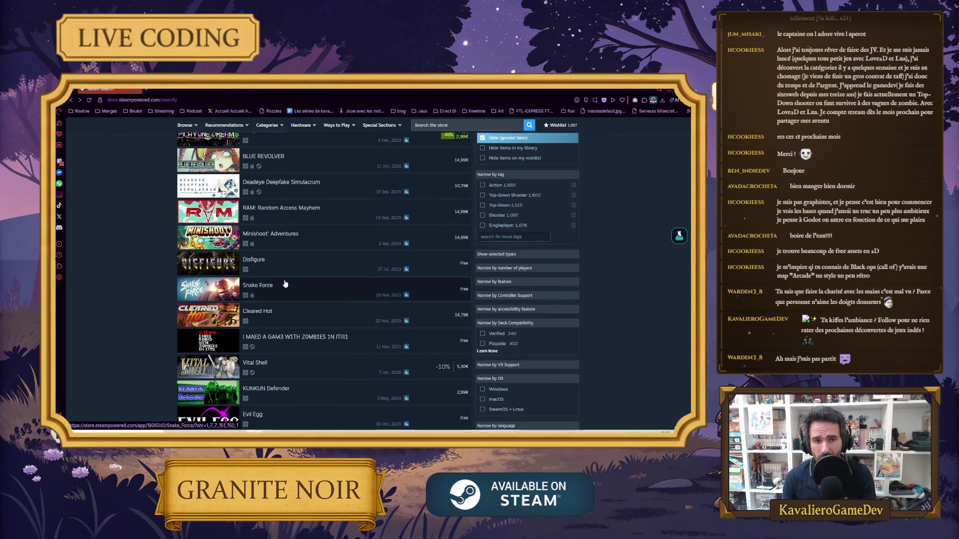
scroll(279, 260, down, 10)
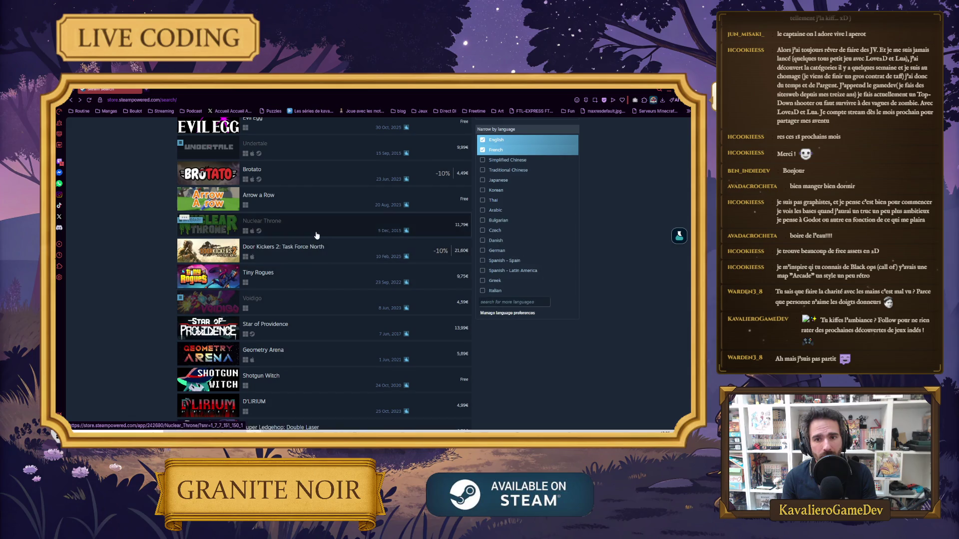
scroll(316, 235, down, 2)
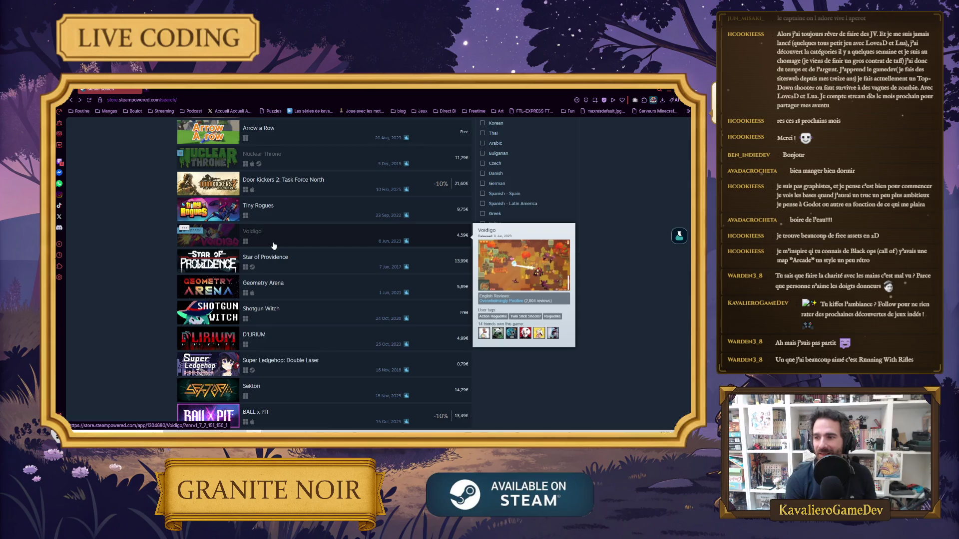
scroll(273, 246, up, 15)
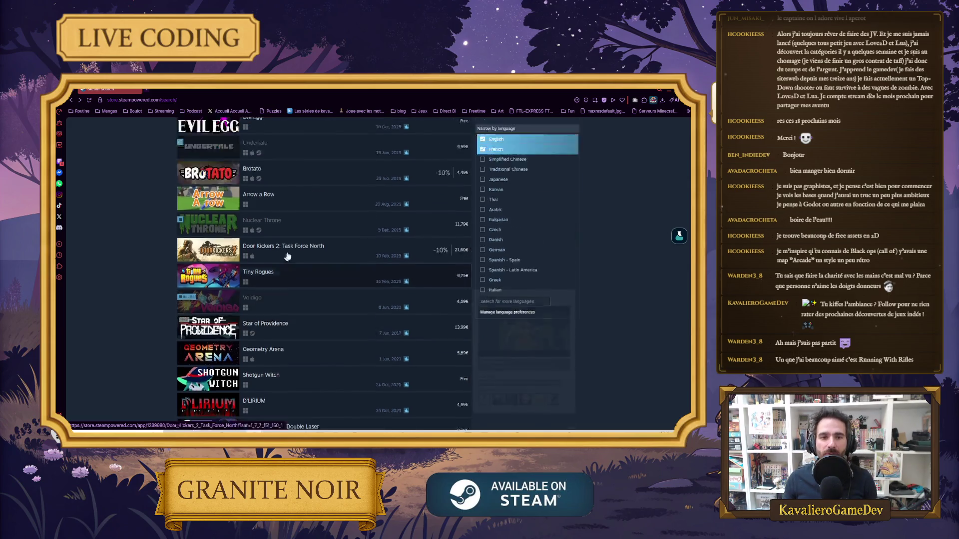
click(444, 127)
text(running)
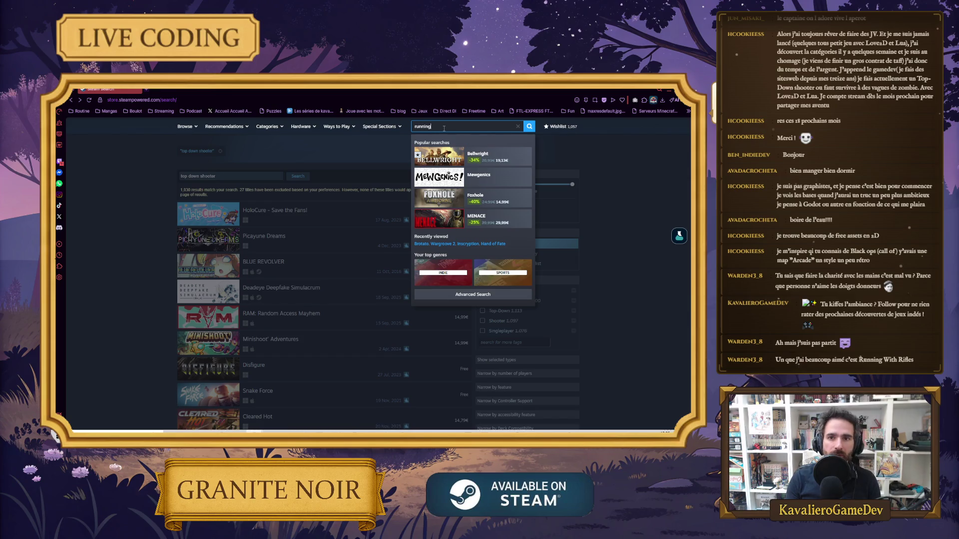
Search 'with', browse the Running With Rifles store page, then return to Unity.
text(with)
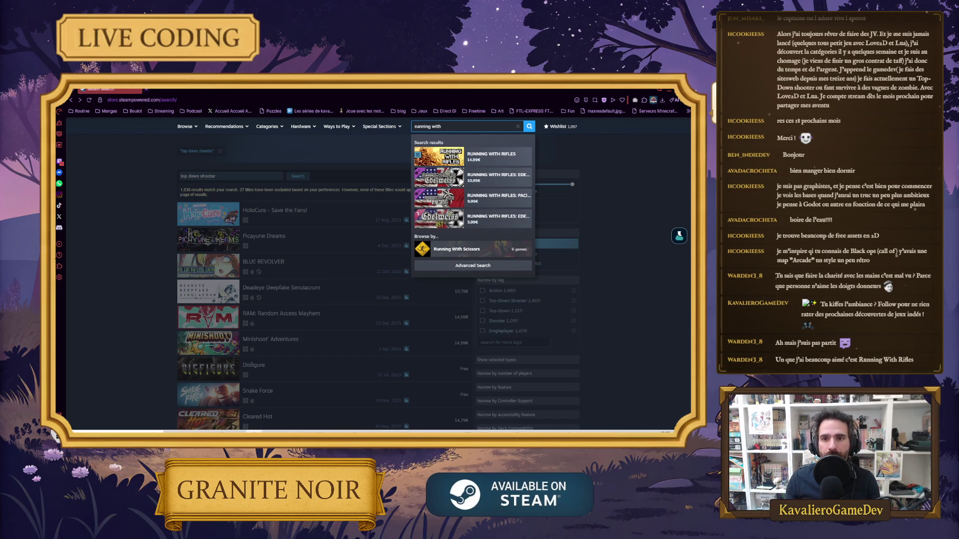
click(487, 157)
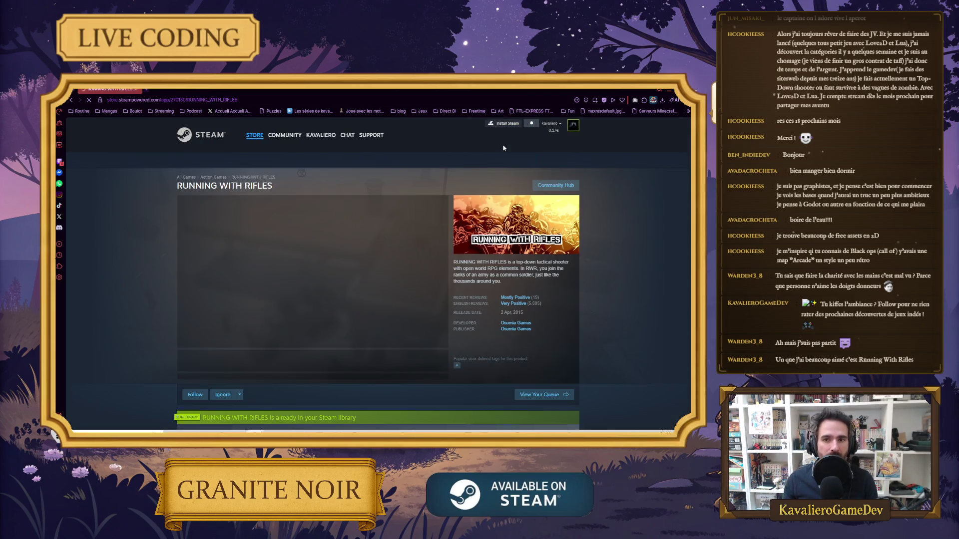
scroll(221, 337, down, 3)
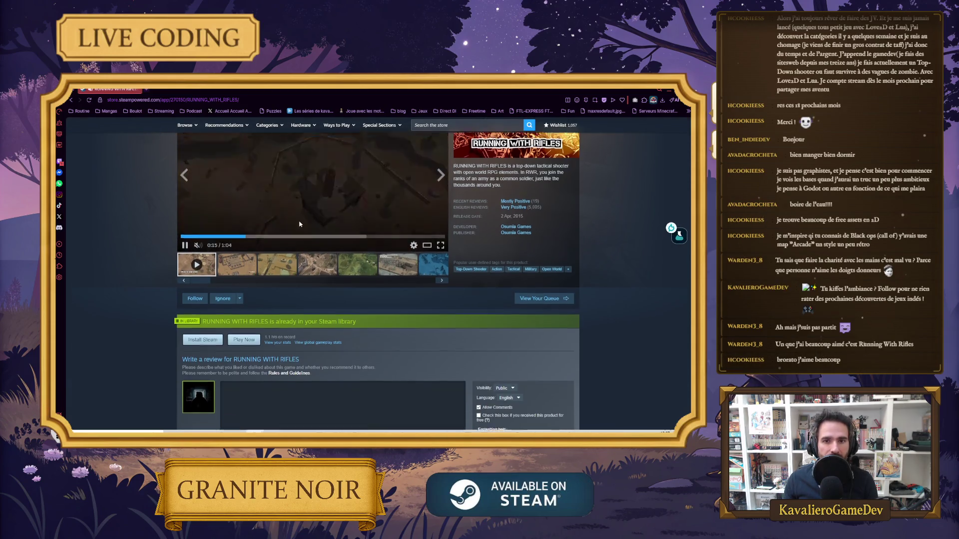
scroll(276, 295, up, 2)
scroll(333, 307, down, 4)
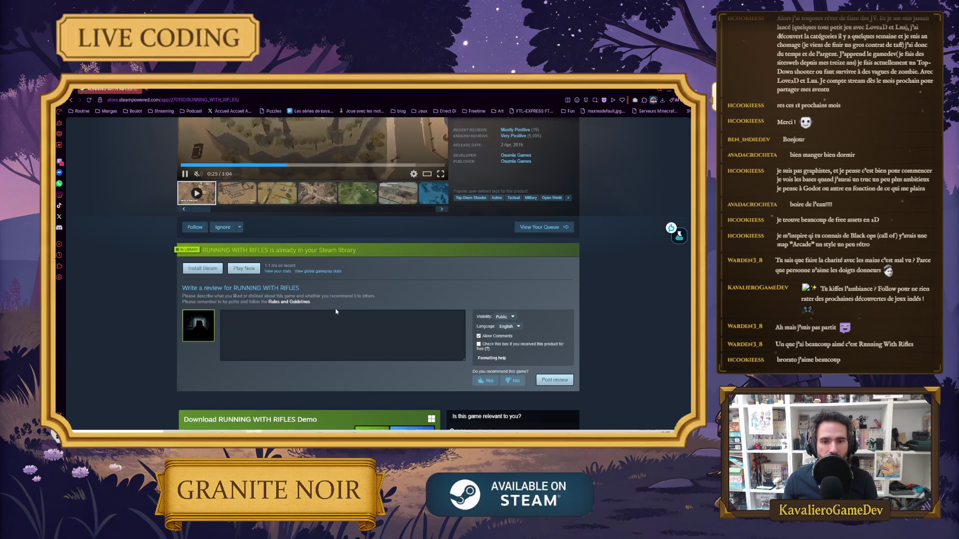
scroll(334, 309, up, 4)
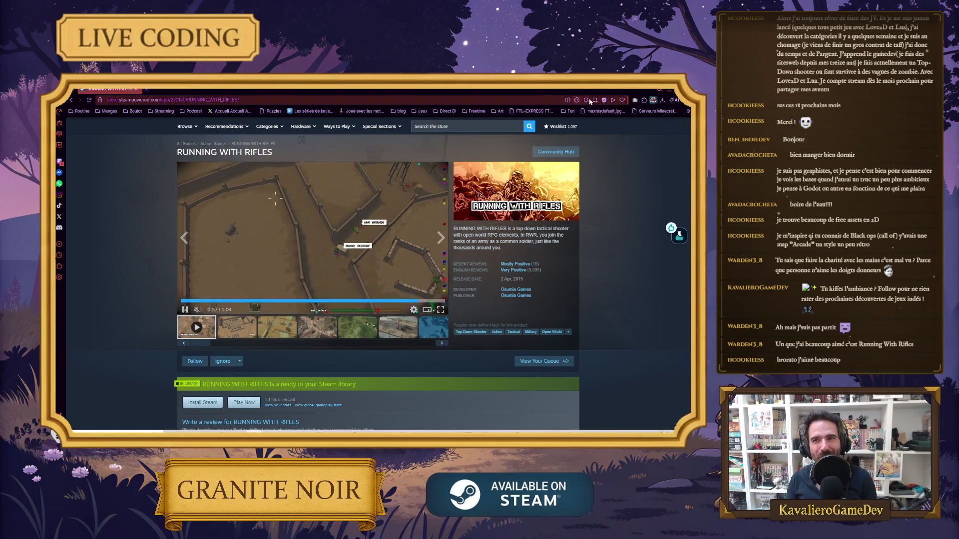
click(670, 91)
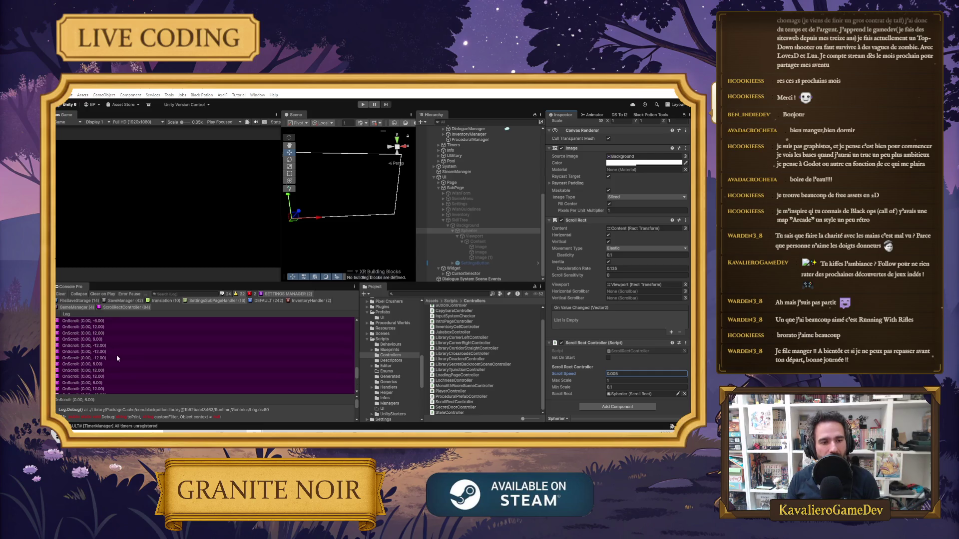
click(460, 220)
click(563, 125)
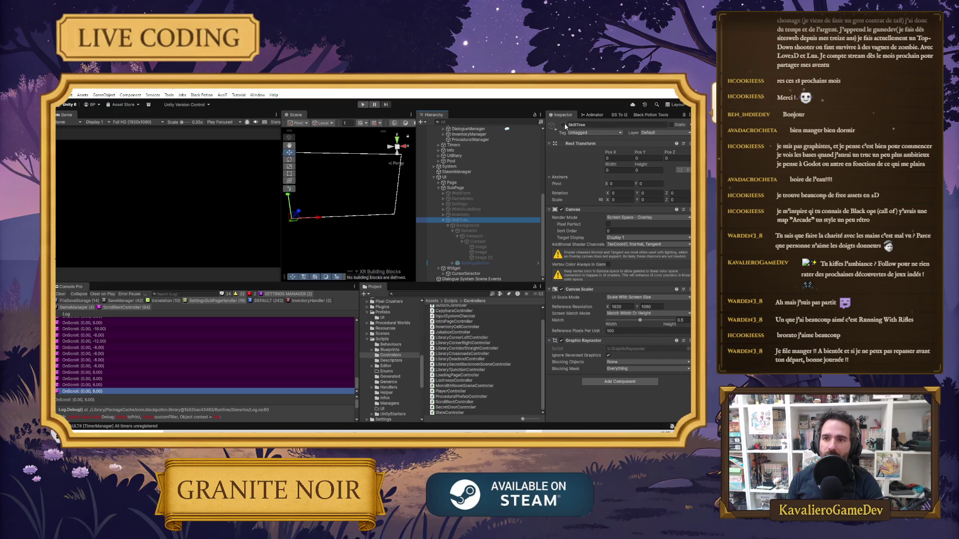
click(475, 237)
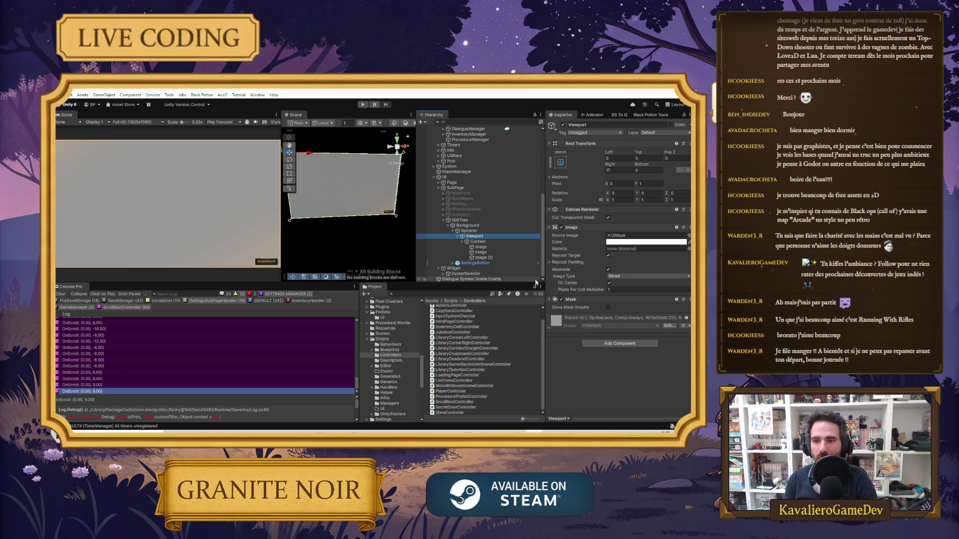
click(495, 242)
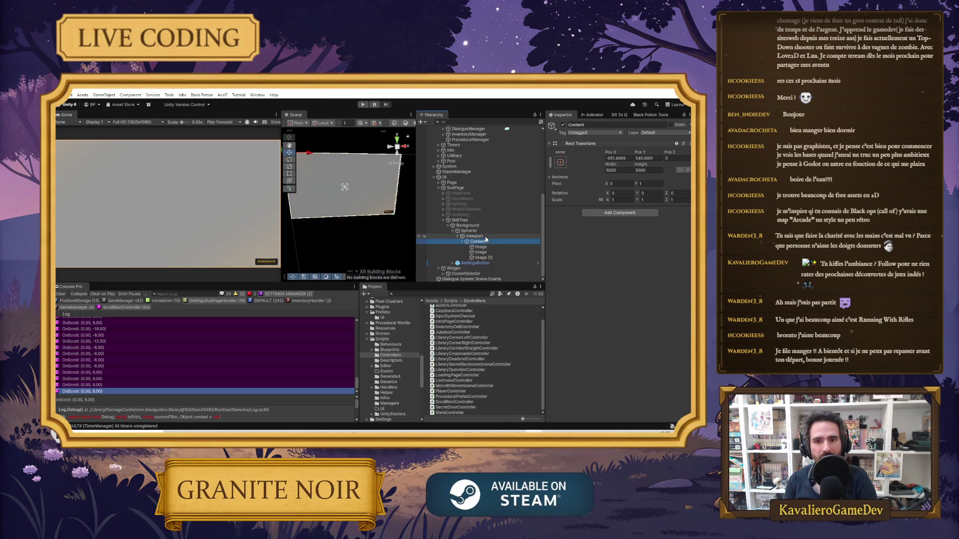
click(612, 200)
text(0.1)
key(Tab)
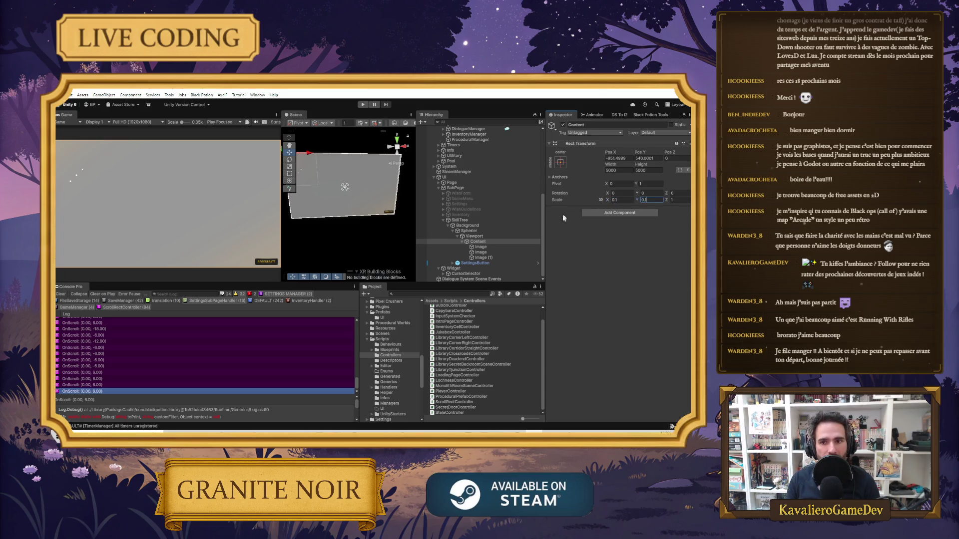
drag(614, 153, 674, 153)
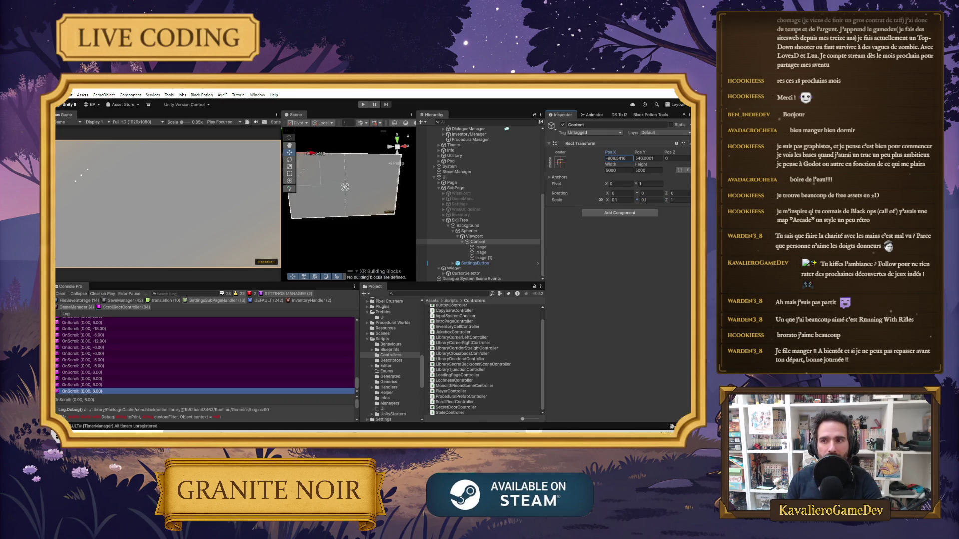
click(624, 159)
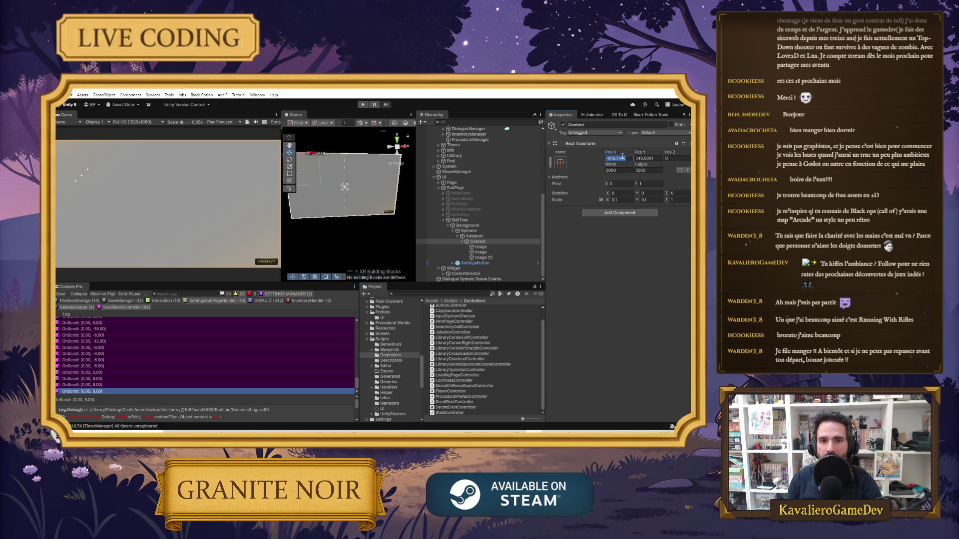
click(469, 238)
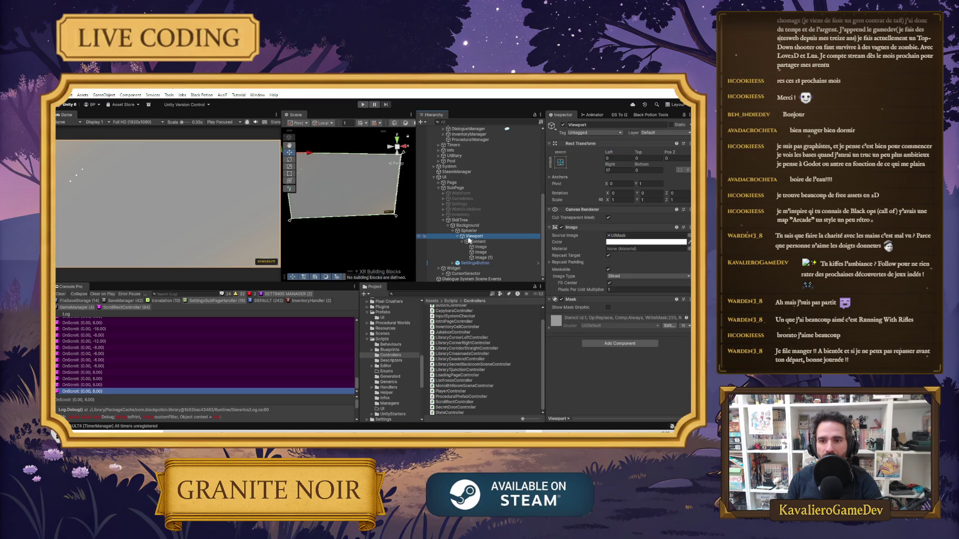
key(Up)
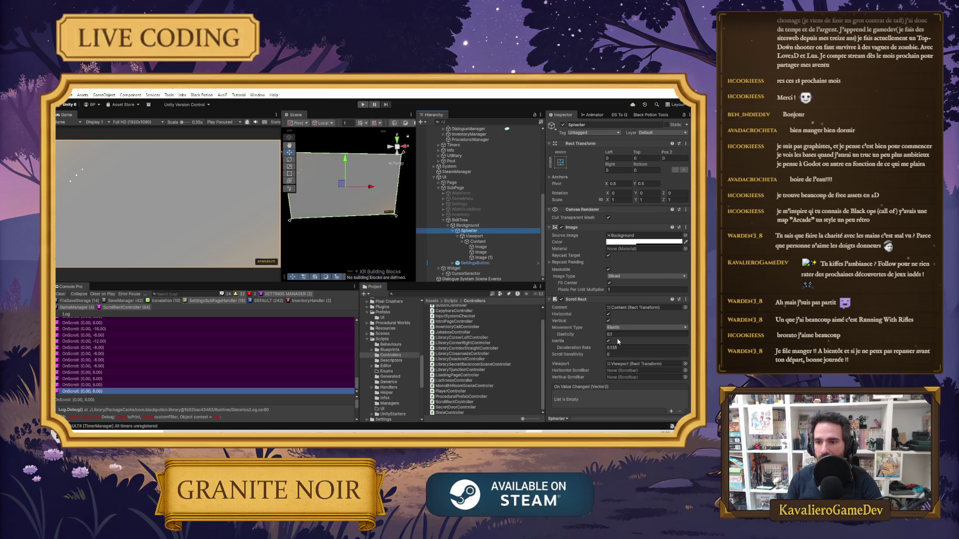
scroll(619, 341, down, 3)
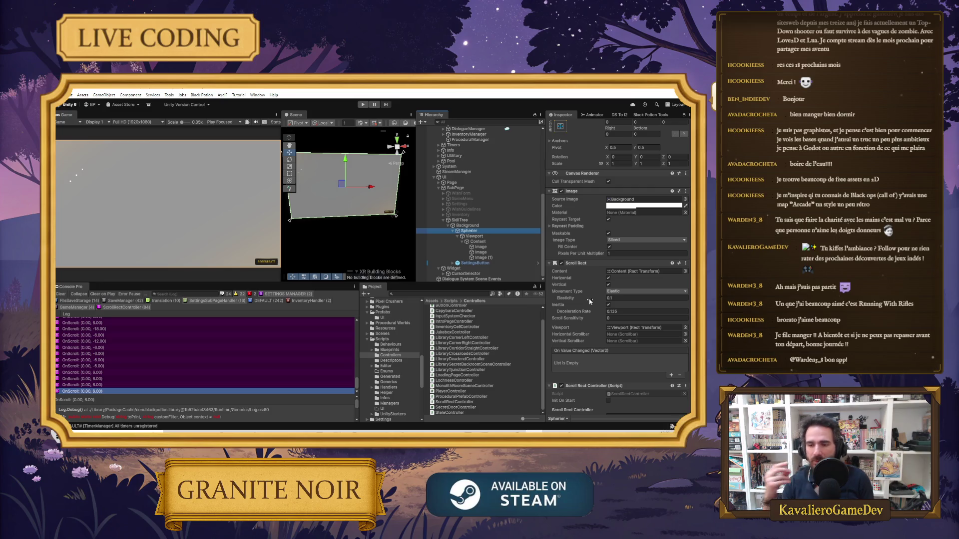
click(487, 243)
click(625, 158)
text(0)
key(Escape)
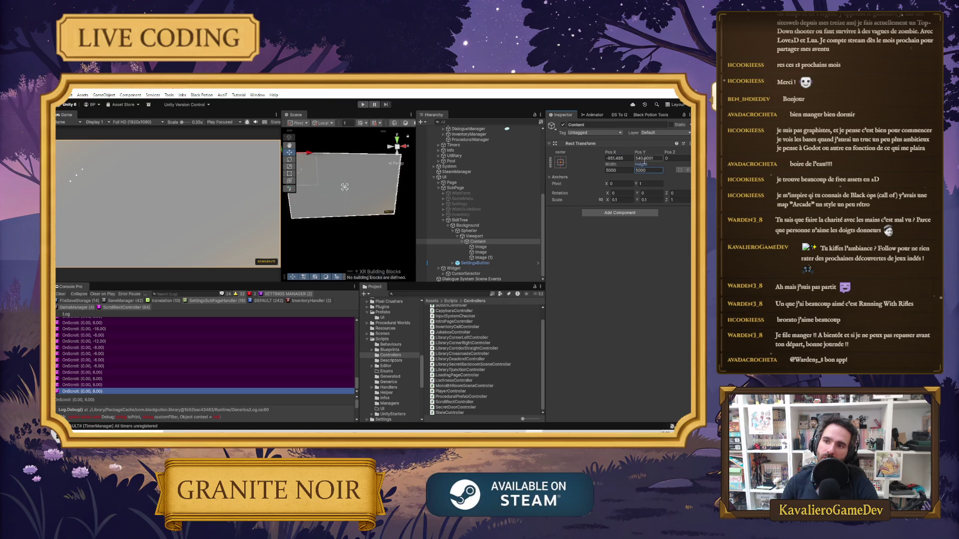
click(630, 158)
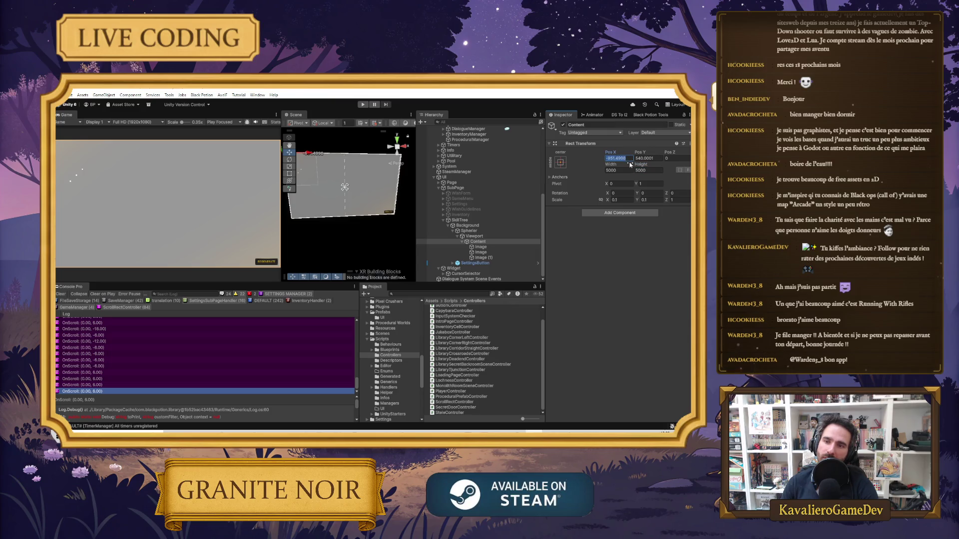
click(495, 236)
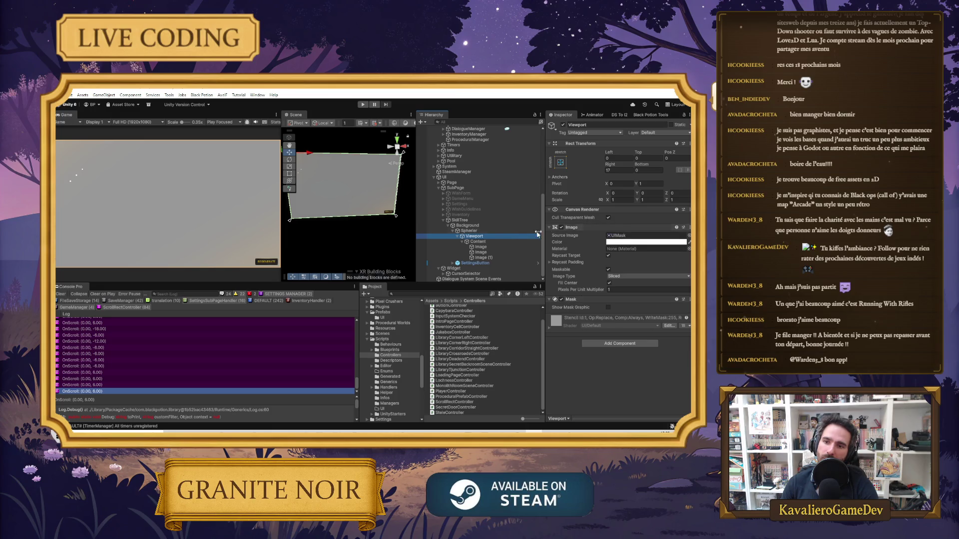
key(Up)
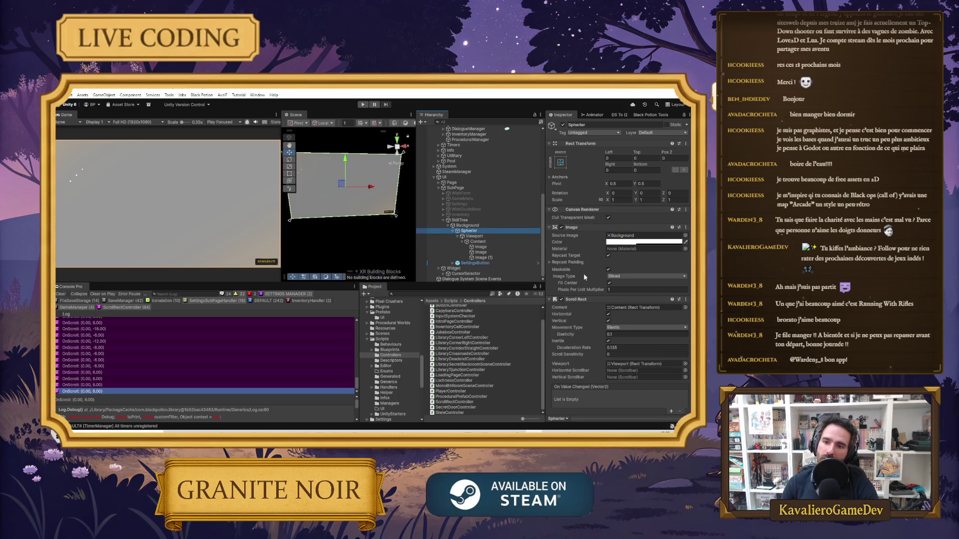
click(624, 309)
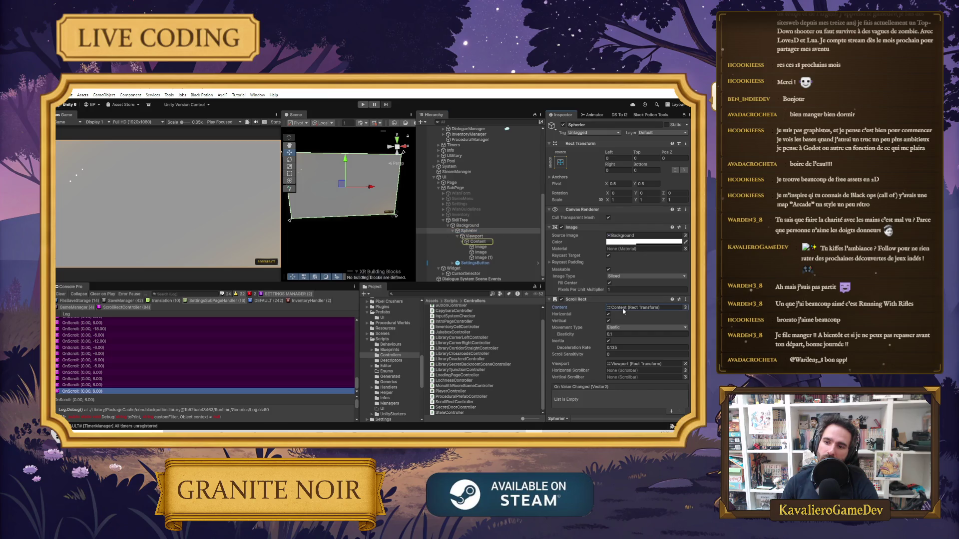
Set Spherier's Scroll Rect Movement Type to Clamped after briefly trying Elastic.
scroll(621, 328, down, 2)
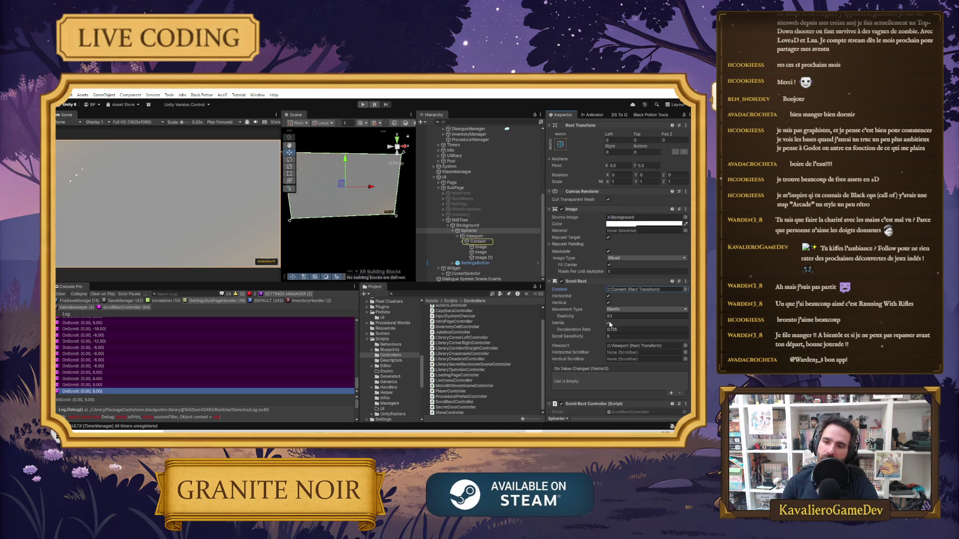
click(620, 310)
click(626, 332)
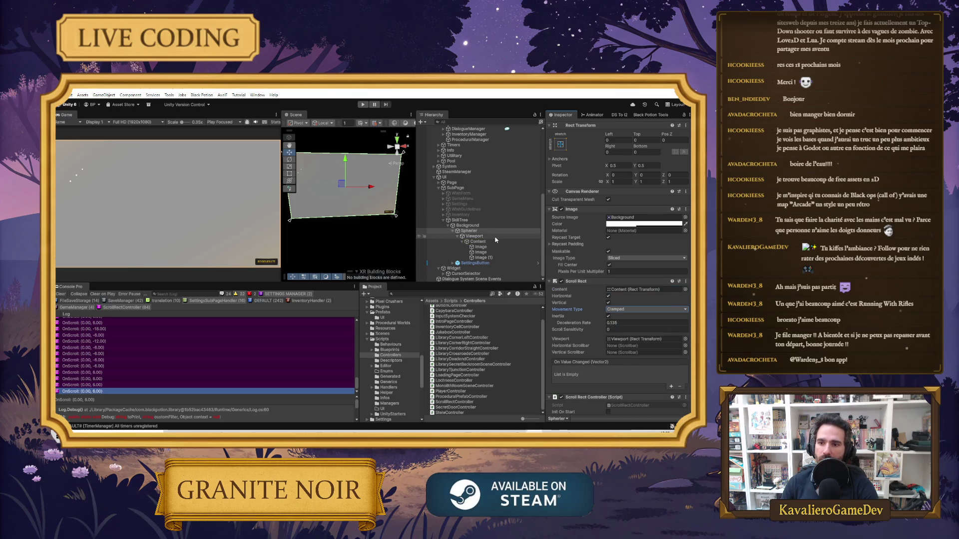
click(634, 310)
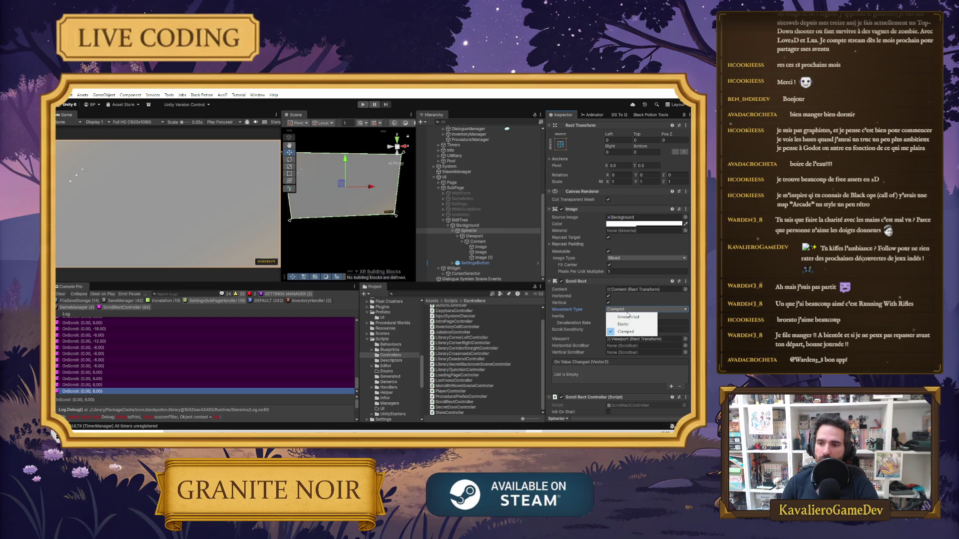
click(624, 324)
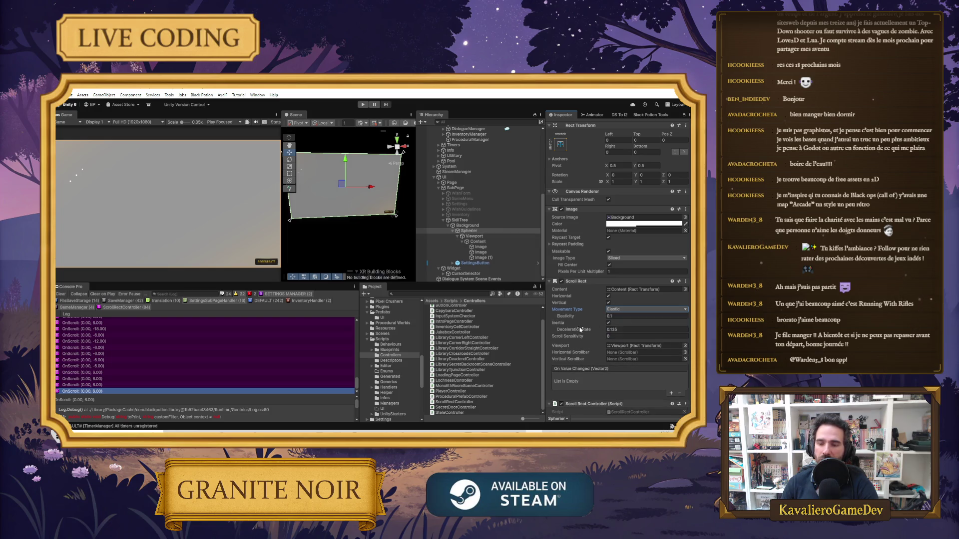
click(616, 311)
click(626, 332)
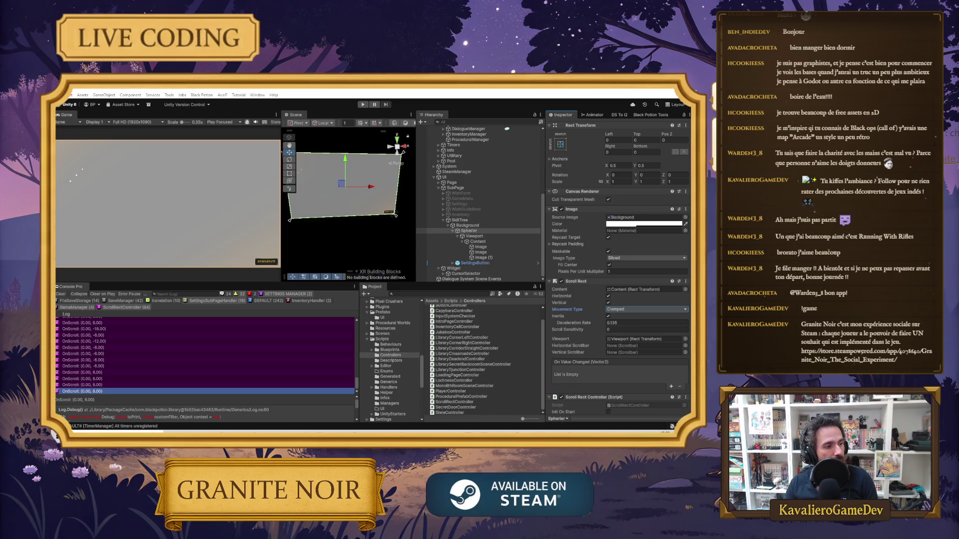
key(alt+Tab)
Zoom in and out on the Path of Exile 2 skill-tree image, then return to Unity.
click(474, 269)
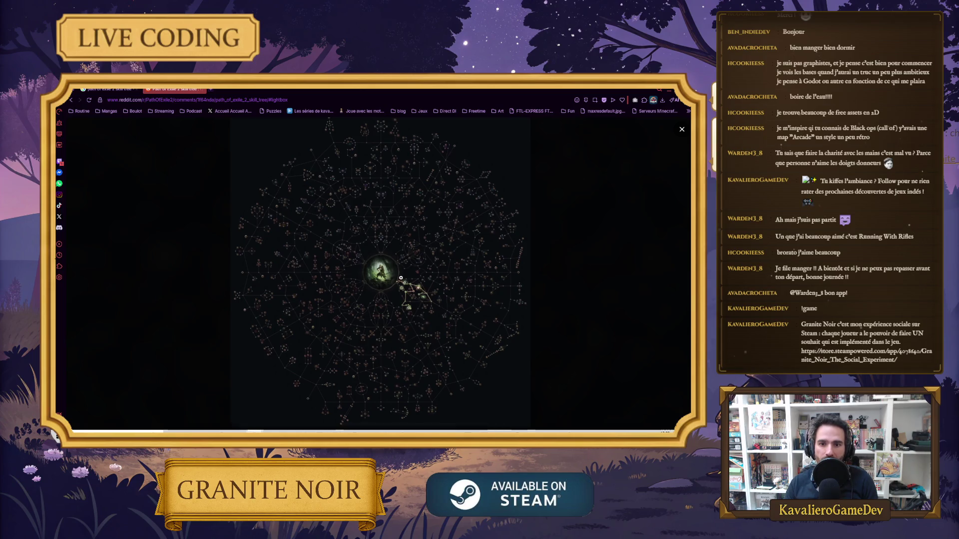
click(384, 271)
click(384, 270)
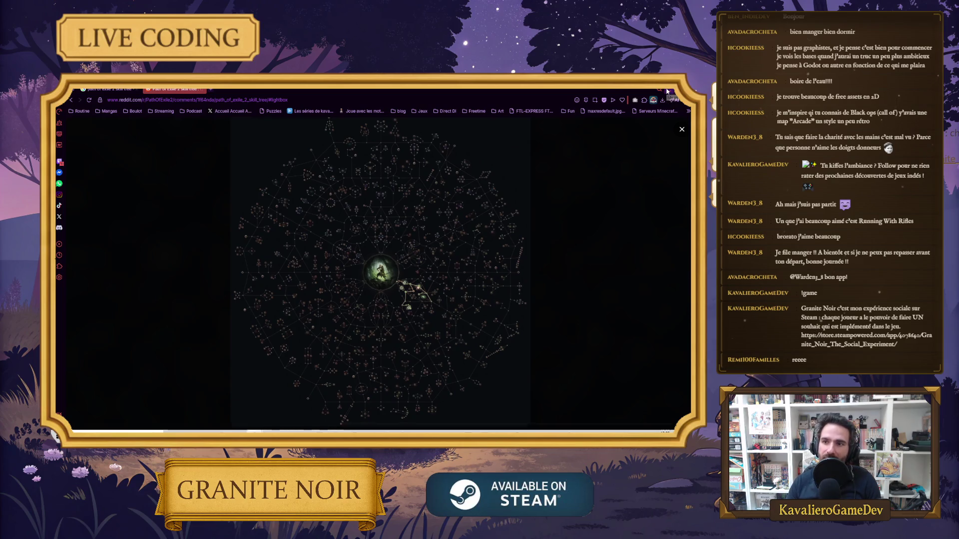
key(alt+Tab)
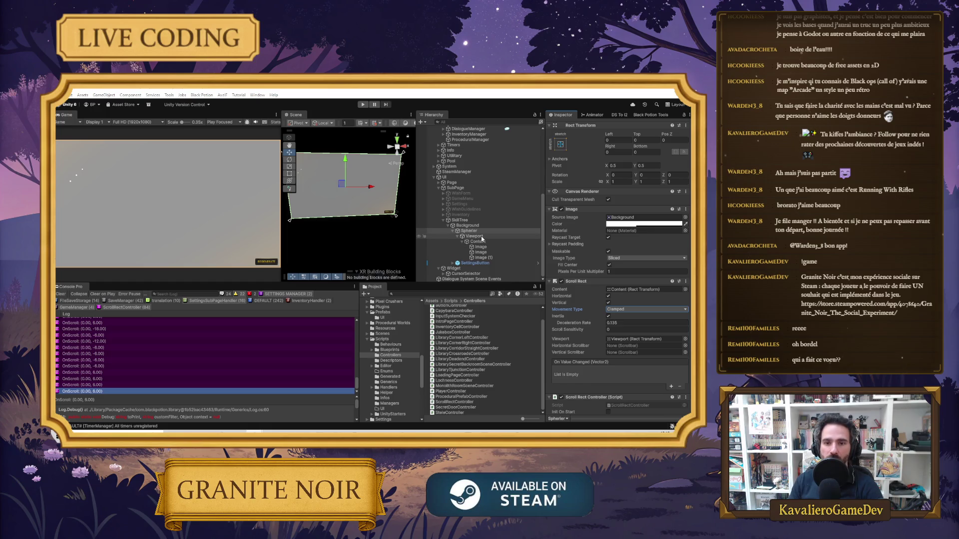
Inspect the Viewport, Background, Spherier and Content objects in turn.
click(482, 238)
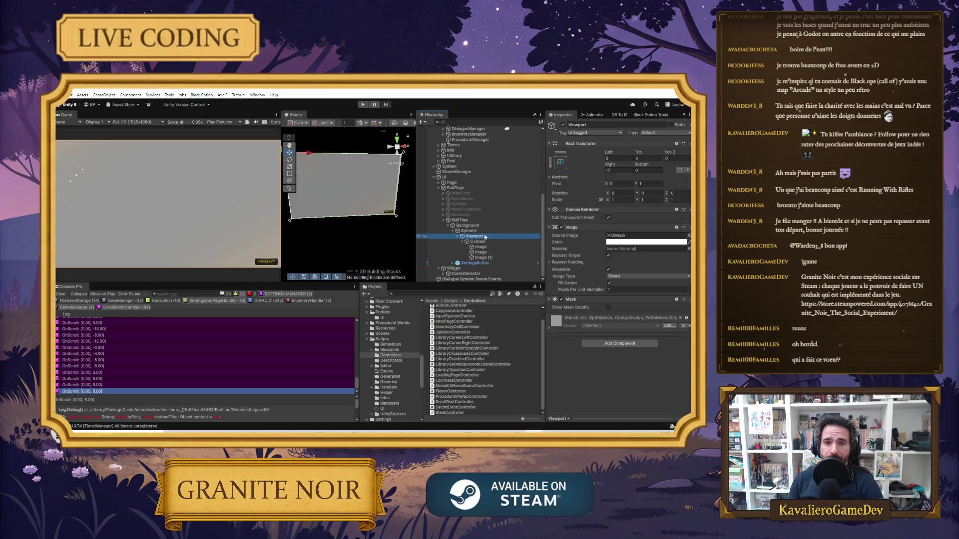
click(481, 226)
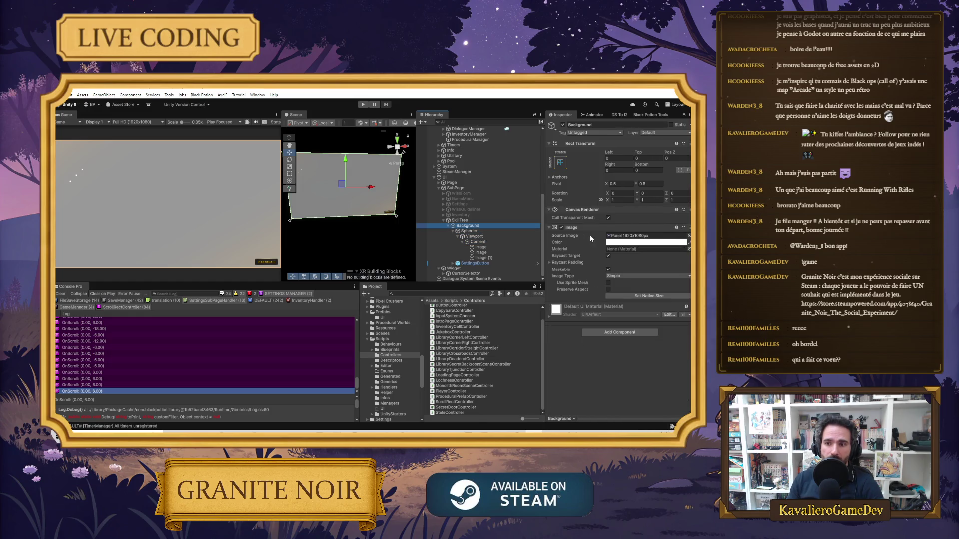
click(486, 231)
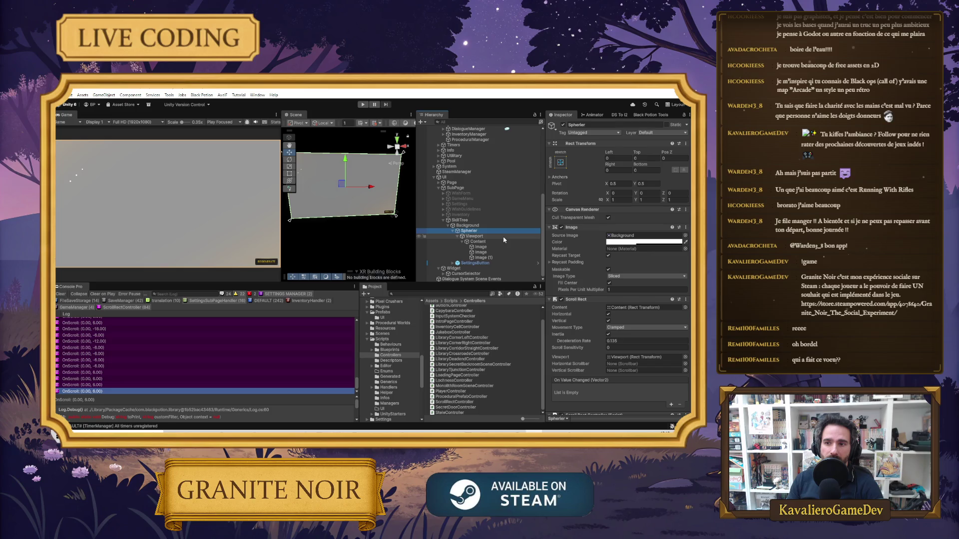
click(504, 241)
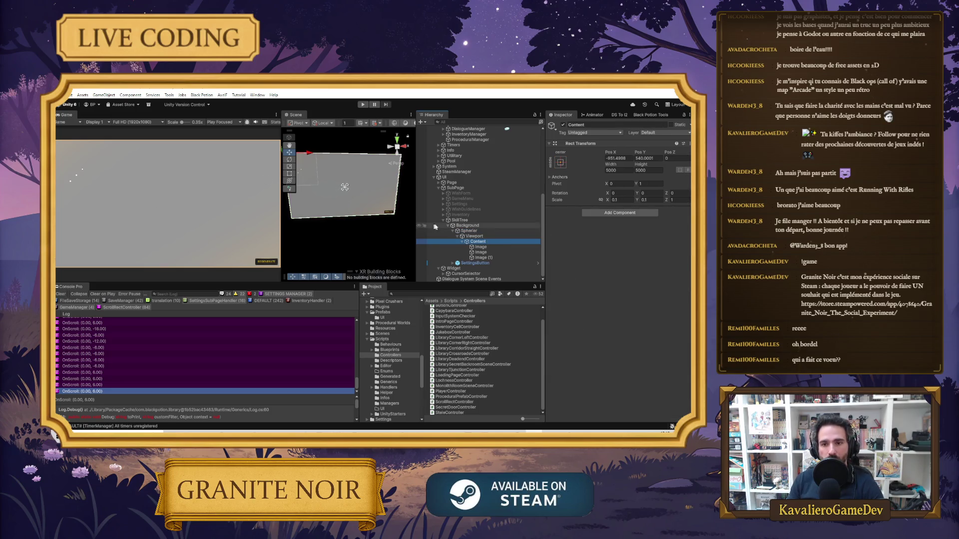
Resize the Content rect to 20000 wide by 10000 high.
click(625, 172)
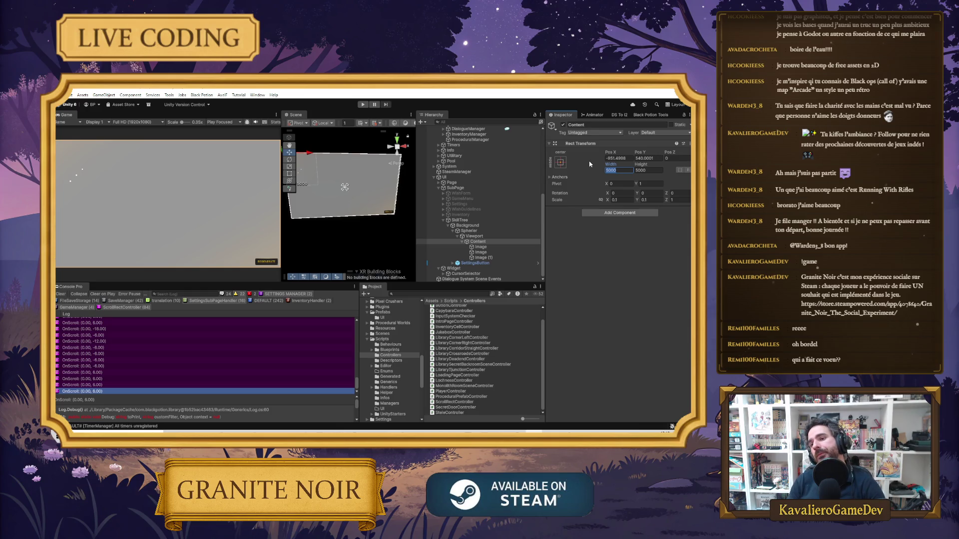
text(1)
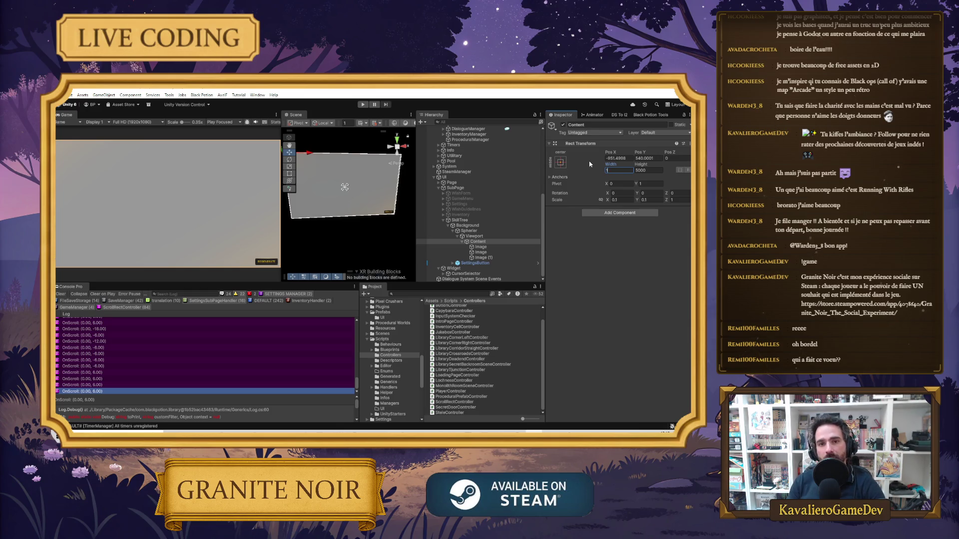
text(000)
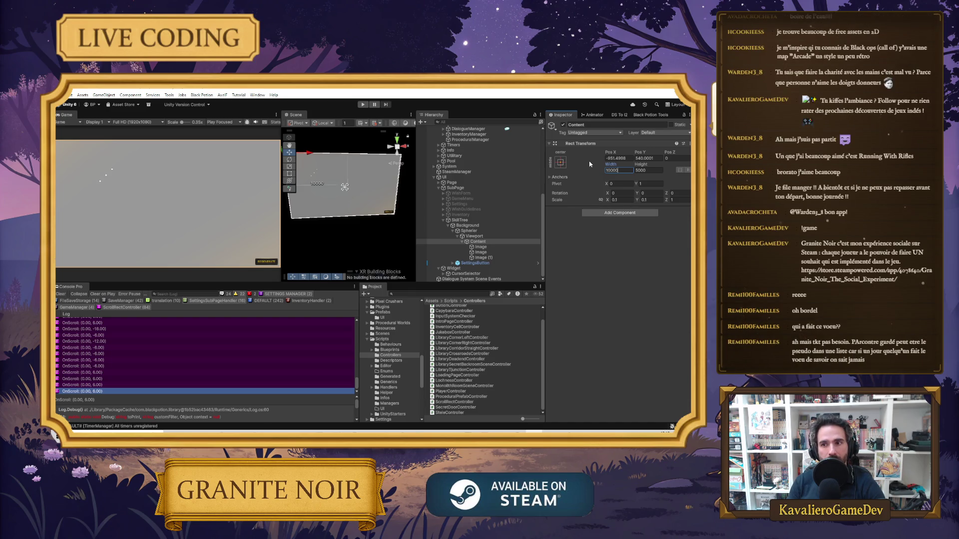
text(5)
text(8)
key(BackSpace)
text(9)
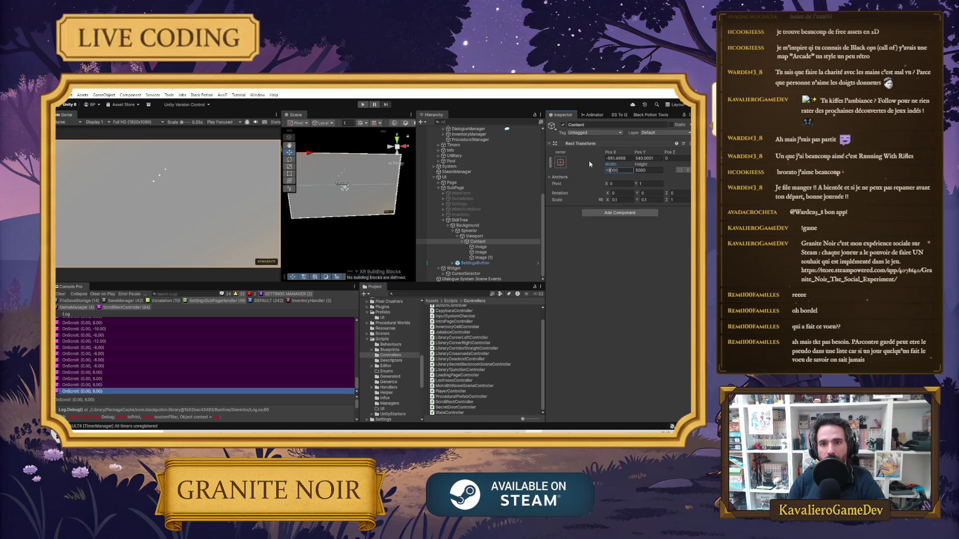
key(BackSpace)
key(BackSpace)
text(20)
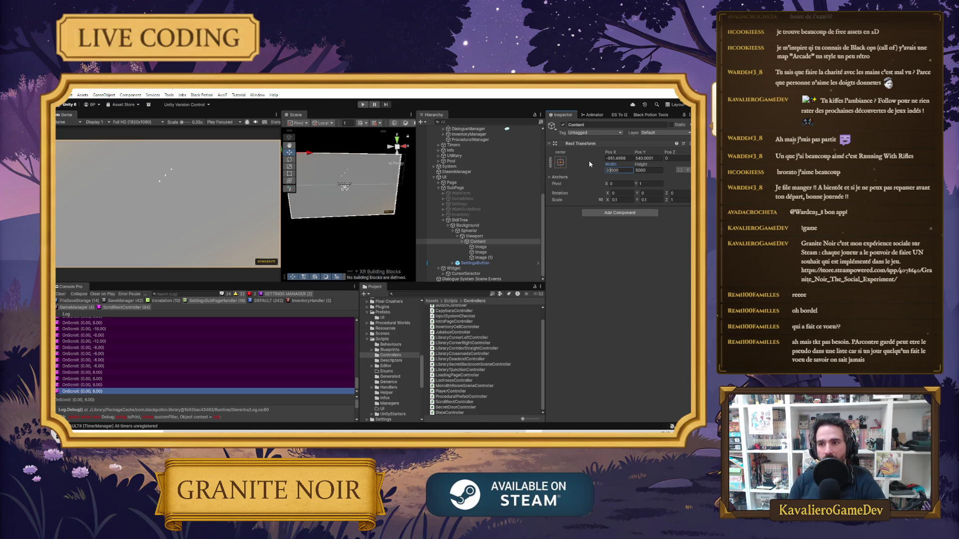
click(647, 171)
text(5200)
text(0)
key(BackSpace)
key(BackSpace)
key(BackSpace)
text(10)
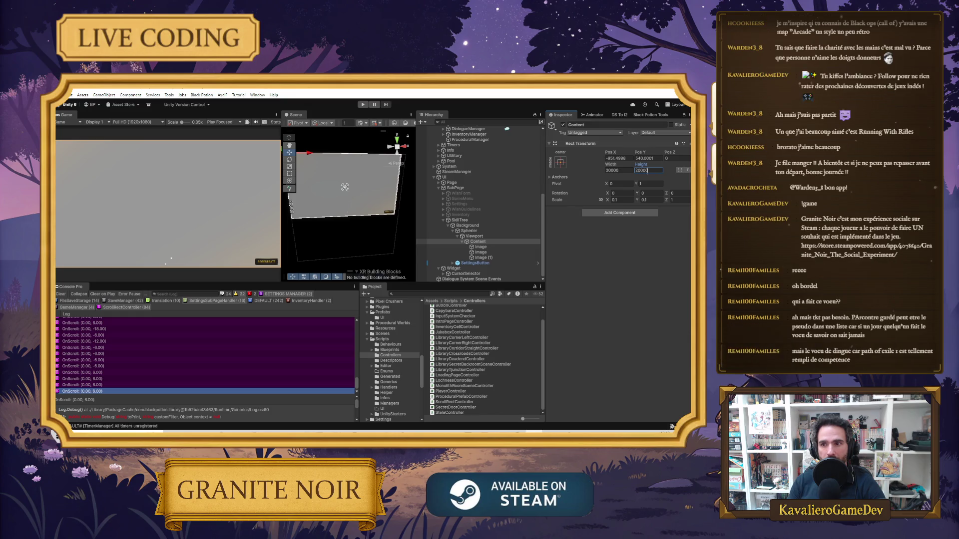
text(0)
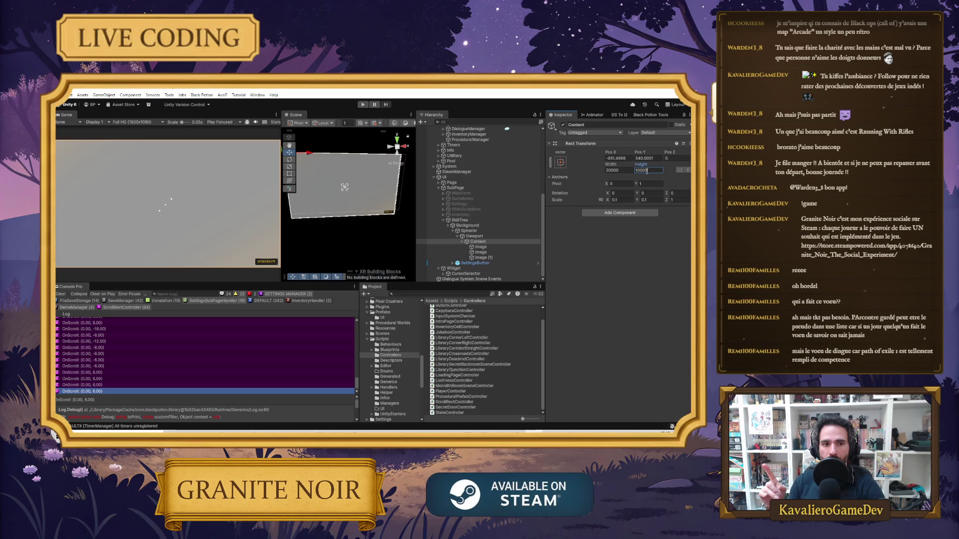
Set the Content's X and Y scale to 1.
click(619, 199)
text(1)
key(Tab)
text(1)
key(Tab)
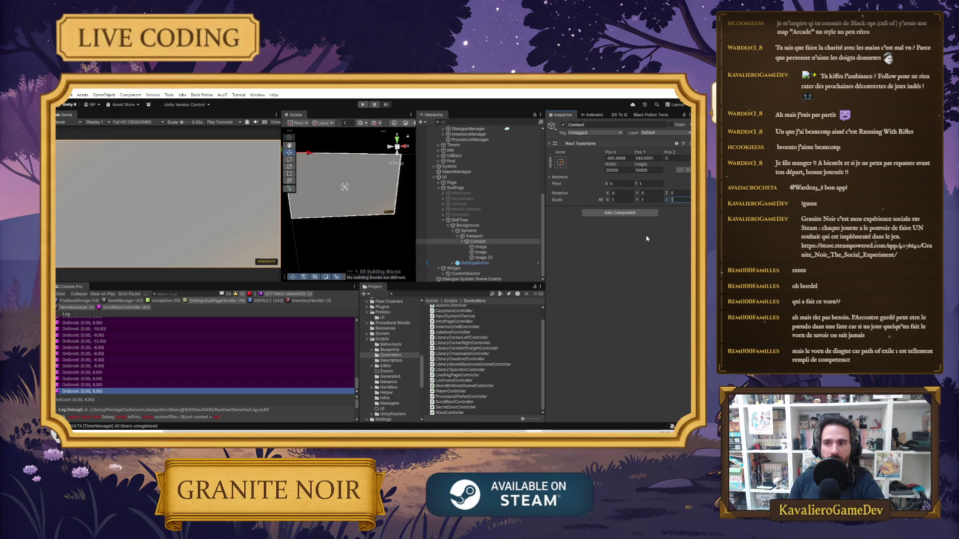
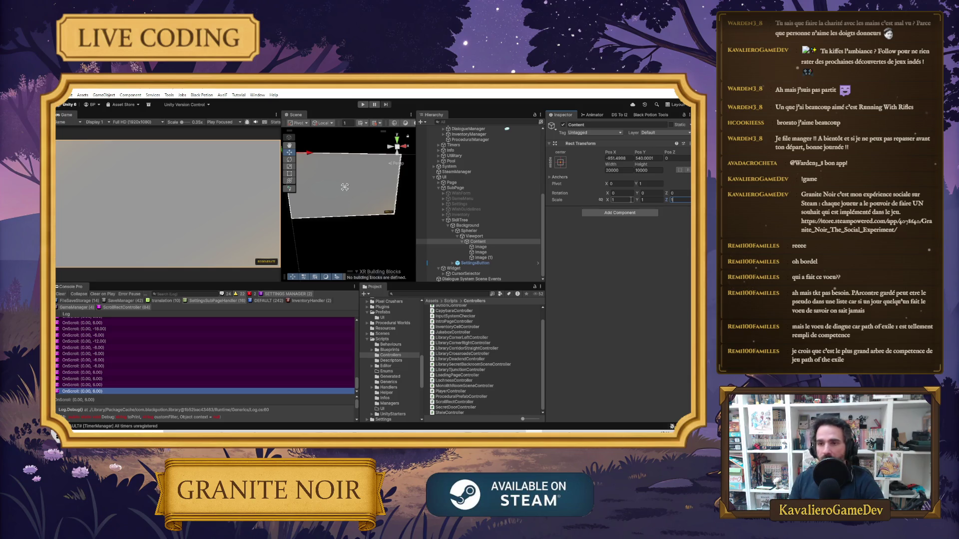
Give the Content object pivot X 0, position Y 0 and X/Y scale 0.1.
click(476, 237)
click(477, 242)
click(624, 200)
click(617, 183)
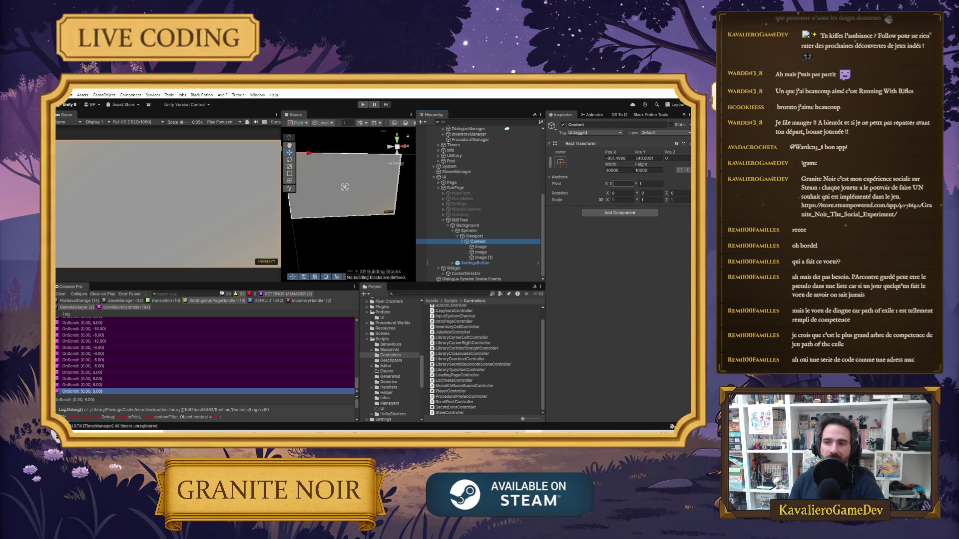
key(Return)
click(652, 158)
text(0)
key(Return)
click(557, 176)
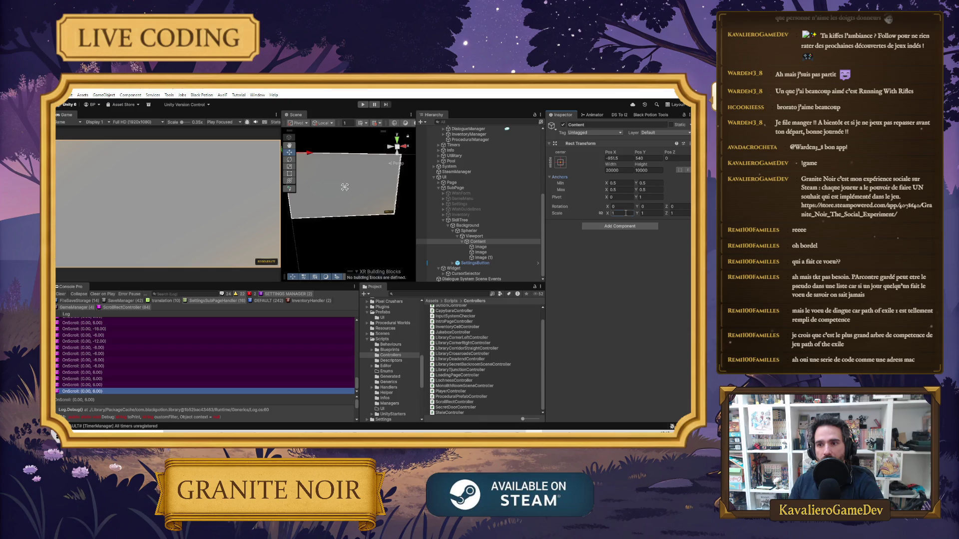
text(.1)
key(Tab)
text(0.1)
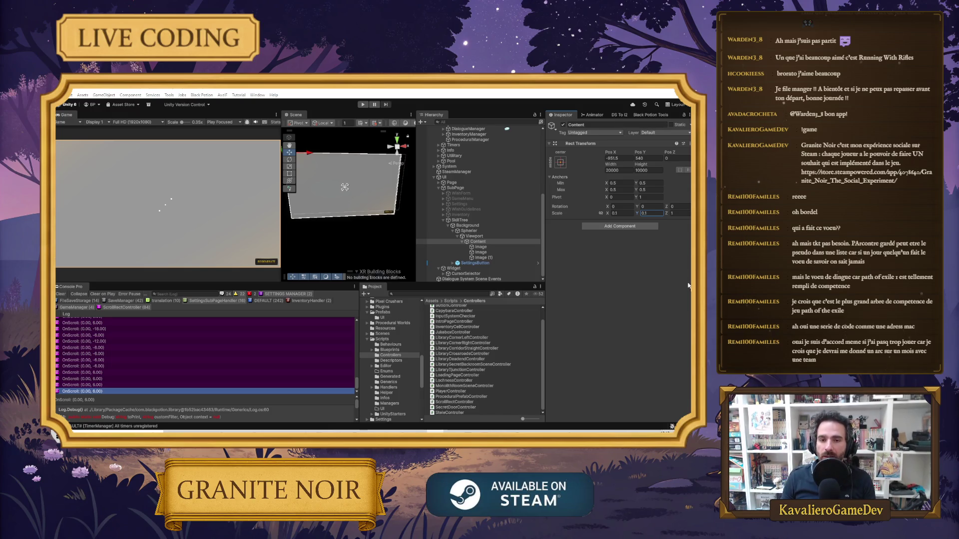
Inspect the SettingsButton object, then the Spherier scroll view.
click(453, 263)
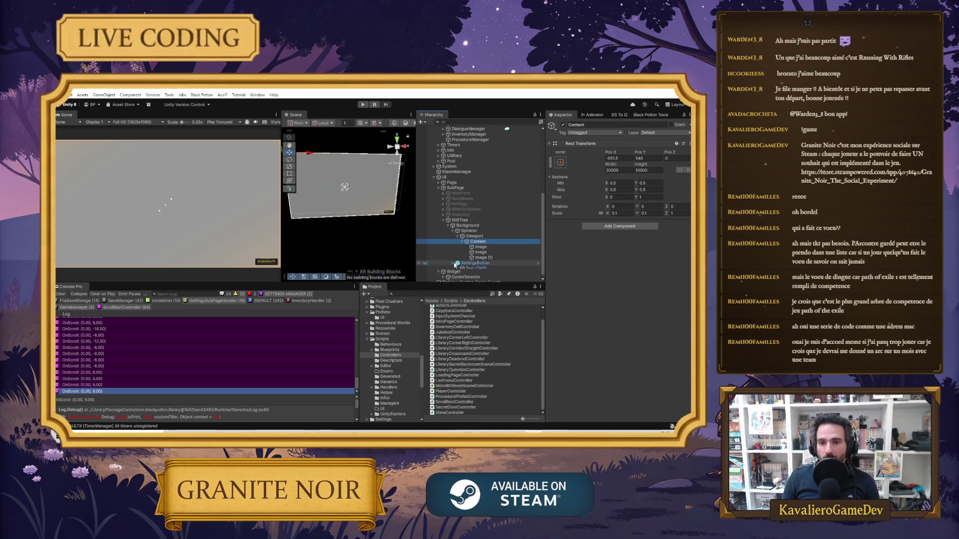
click(459, 263)
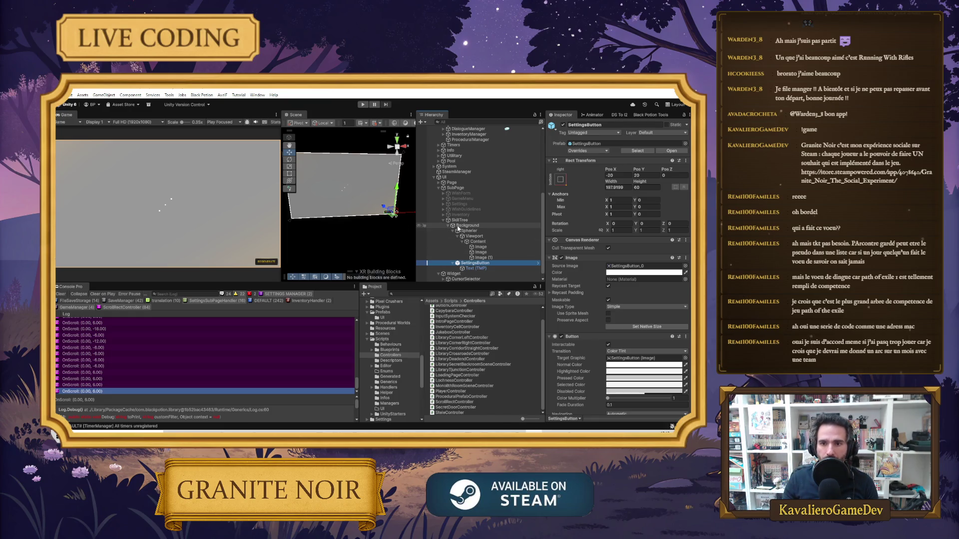
click(474, 231)
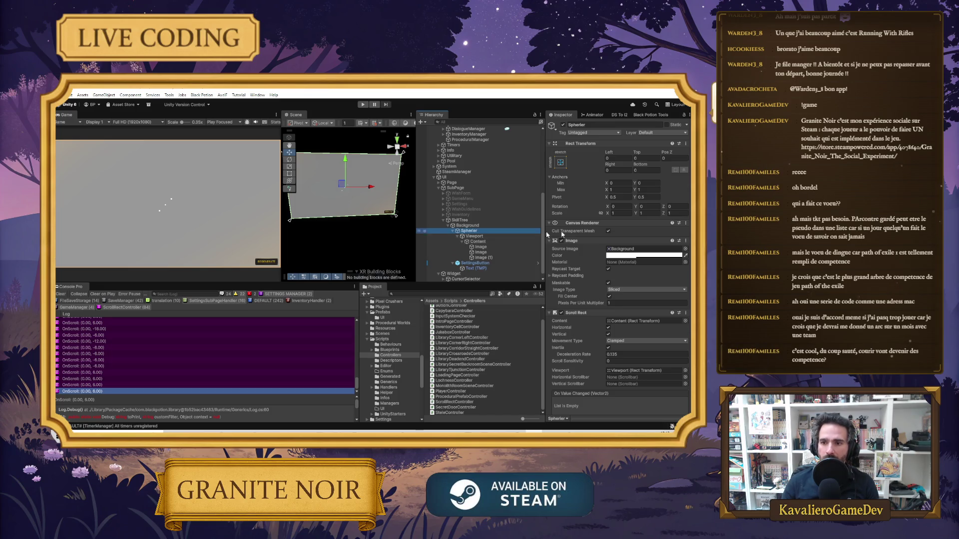
Switch to Cursor and set the assistant chat to Ask mode.
key(alt+Tab)
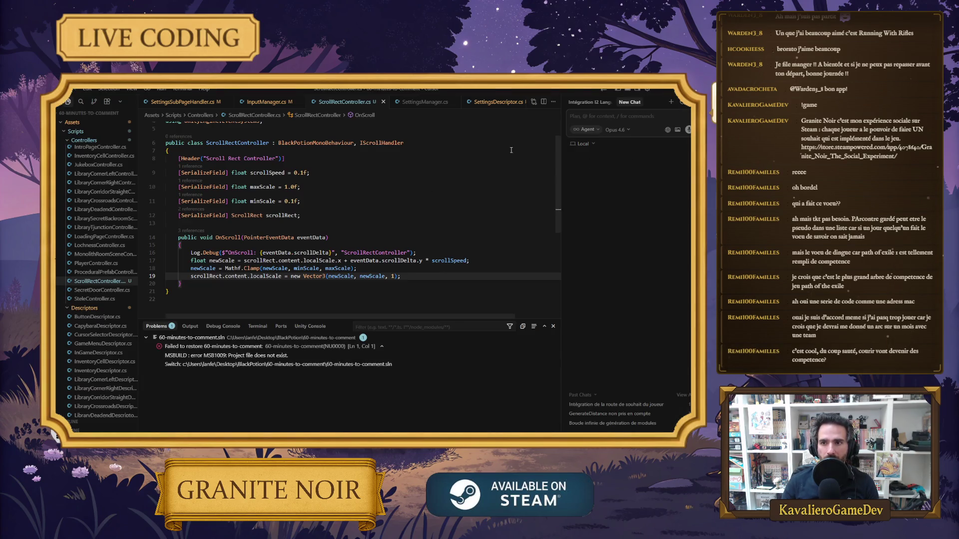
click(587, 129)
click(588, 167)
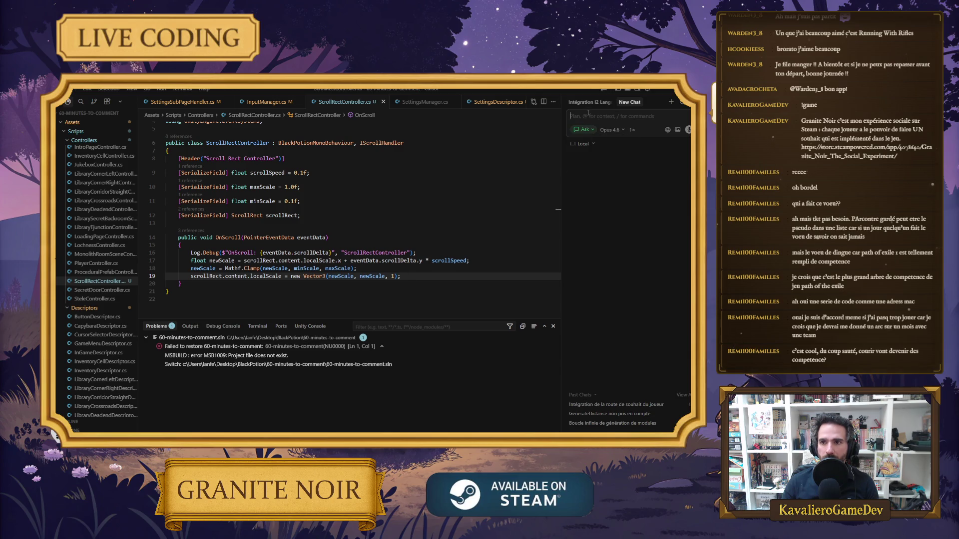
Ask the assistant, in French, how to keep the visible ScrollRect area centred during mouse scrolling.
text(J')
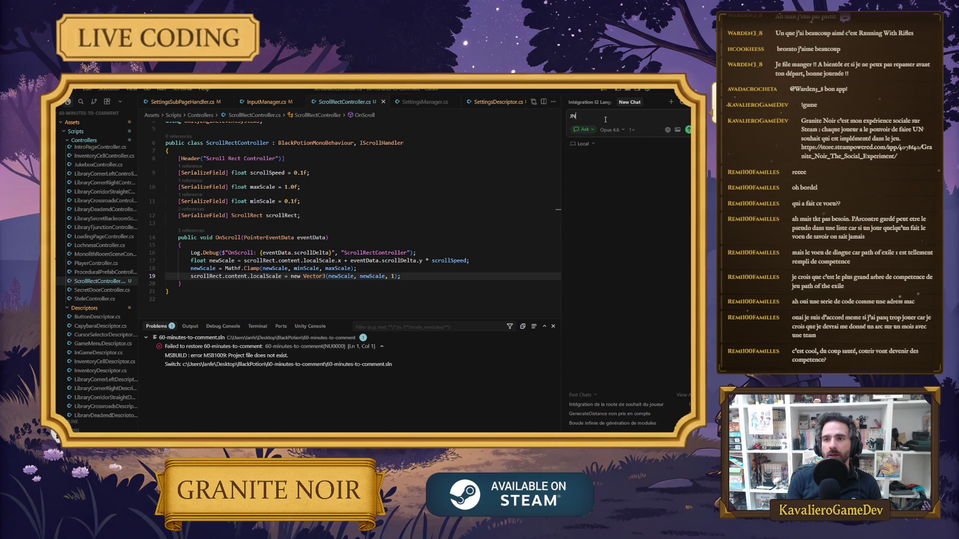
text(ai un scrollRect)
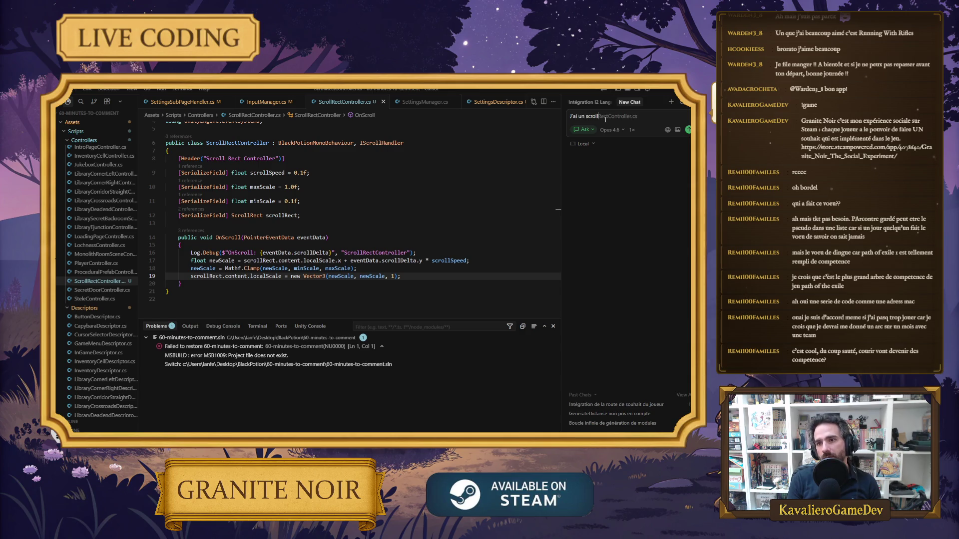
key(shift+Return)
text(J'aimerais que mon)
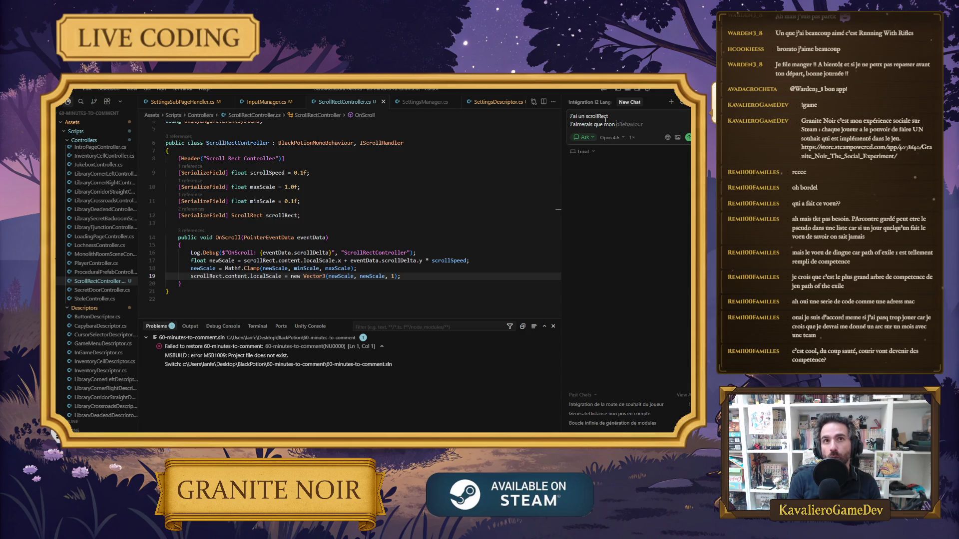
text(re)
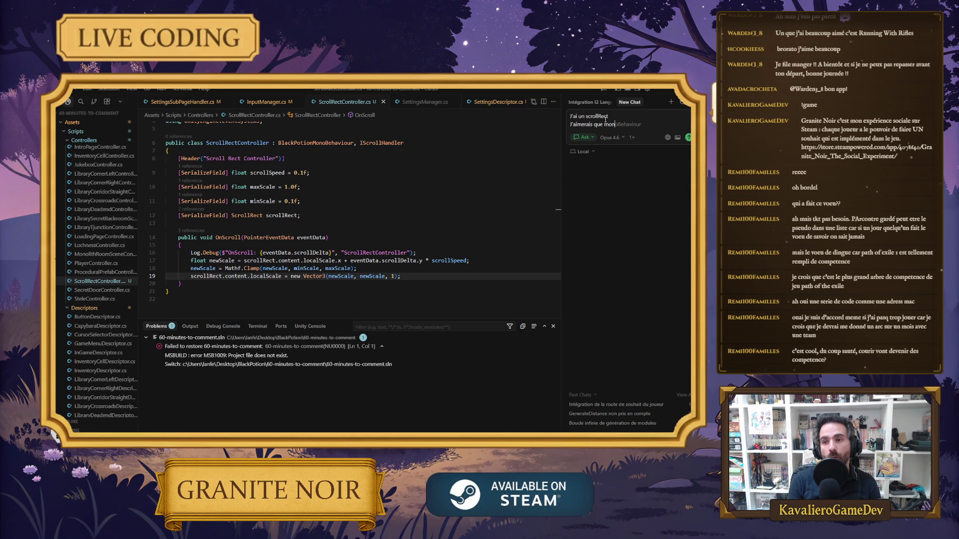
text(cta)
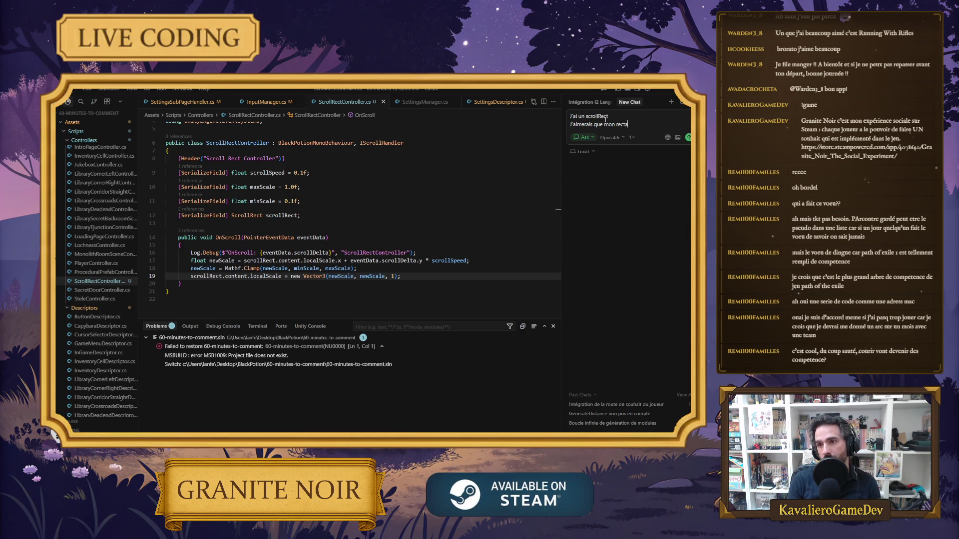
text(ngle visible )
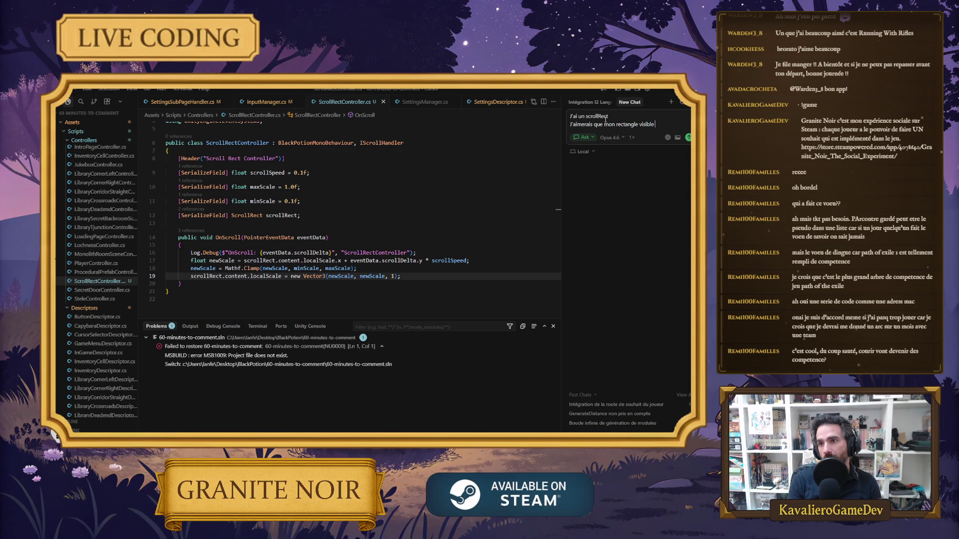
text(soit centrer e)
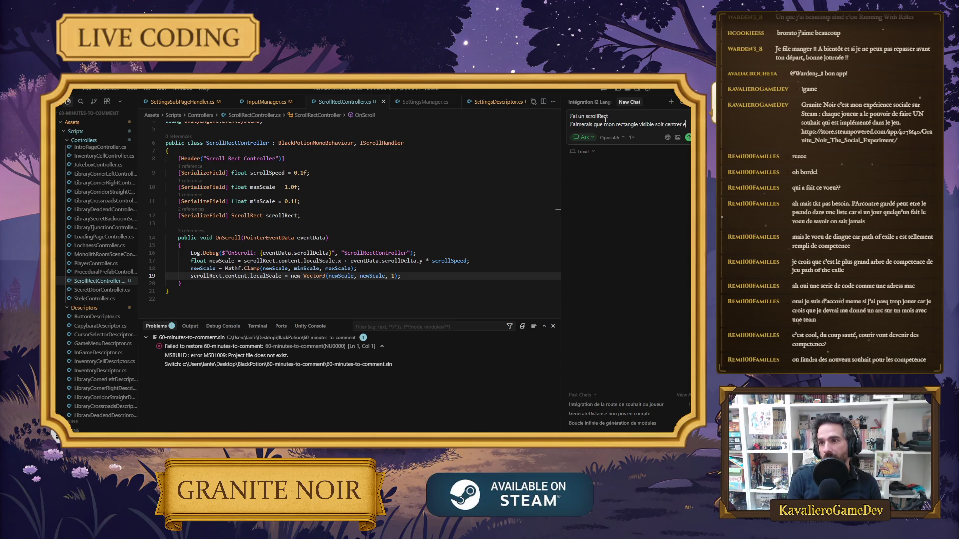
text(t reste centrer lors scroll souris au)
key(BackSpace)
key(BackSpace)
text(que me conseilles tu ?)
key(Return)
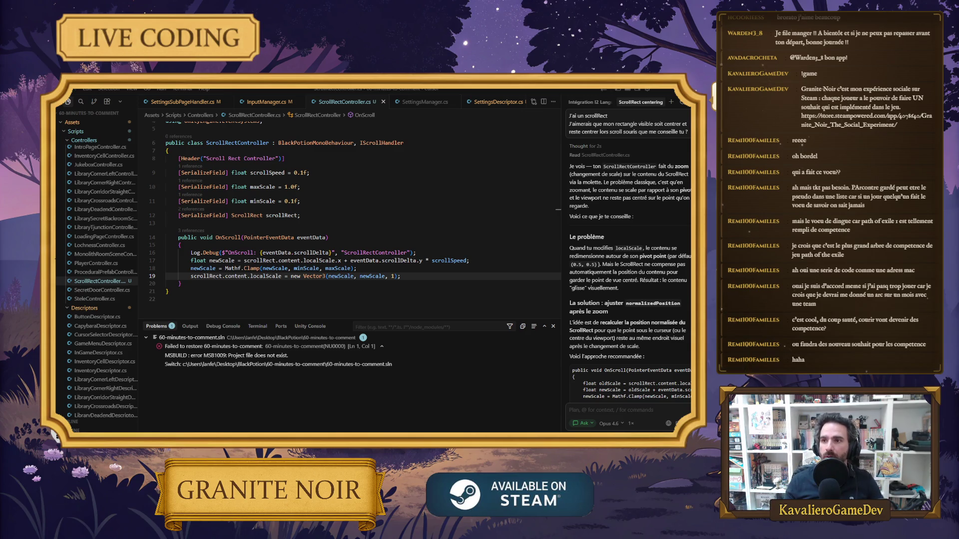
key(alt+Tab)
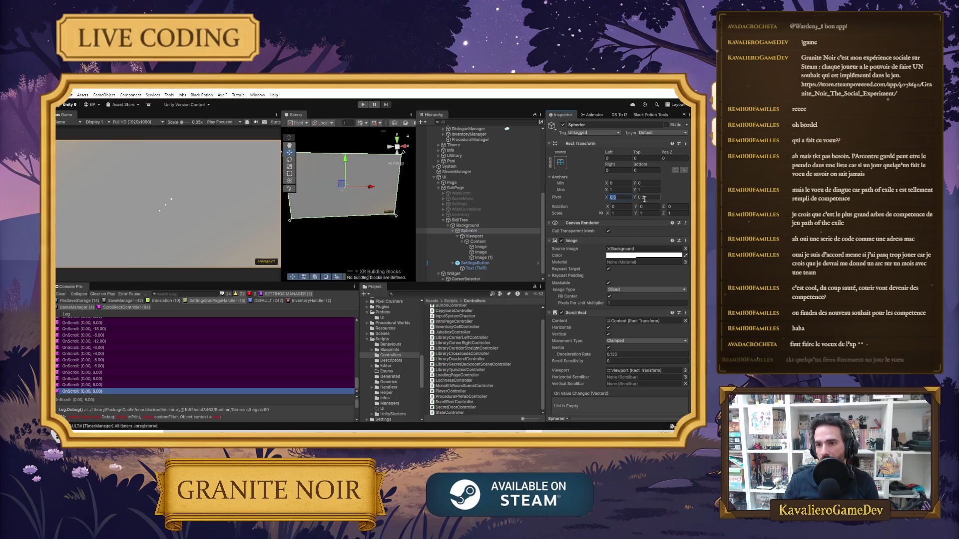
key(alt+Tab)
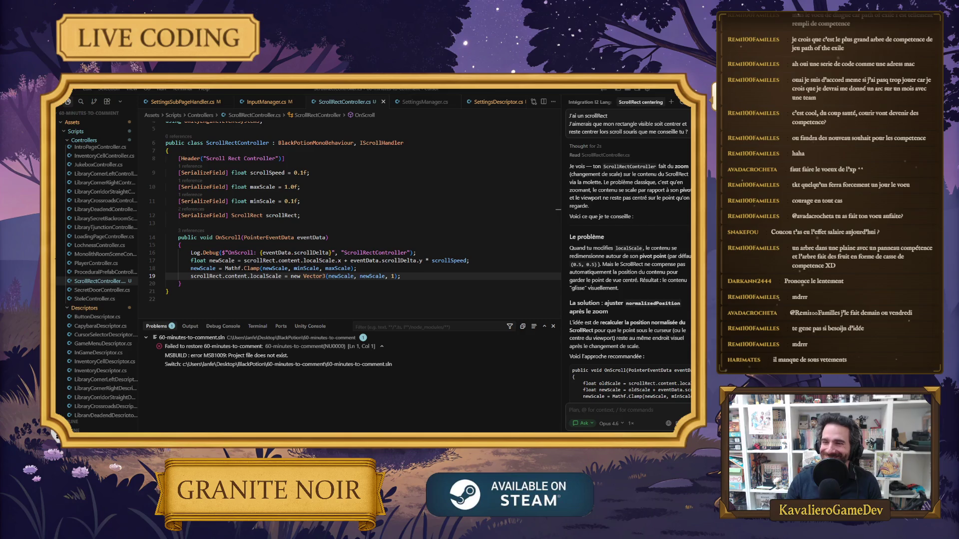
Read the assistant's reply and select its suggested OnScroll code sample.
click(300, 302)
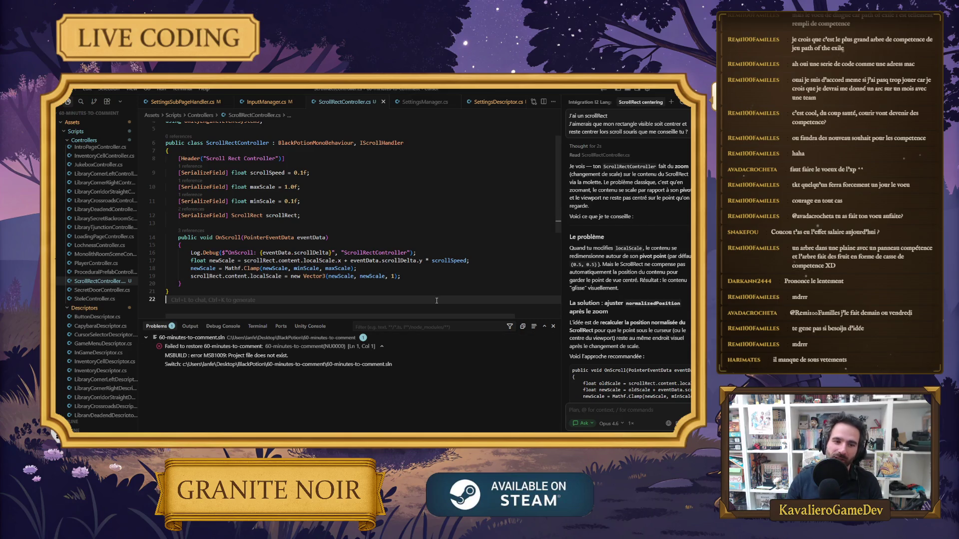
scroll(622, 257, down, 1)
click(643, 215)
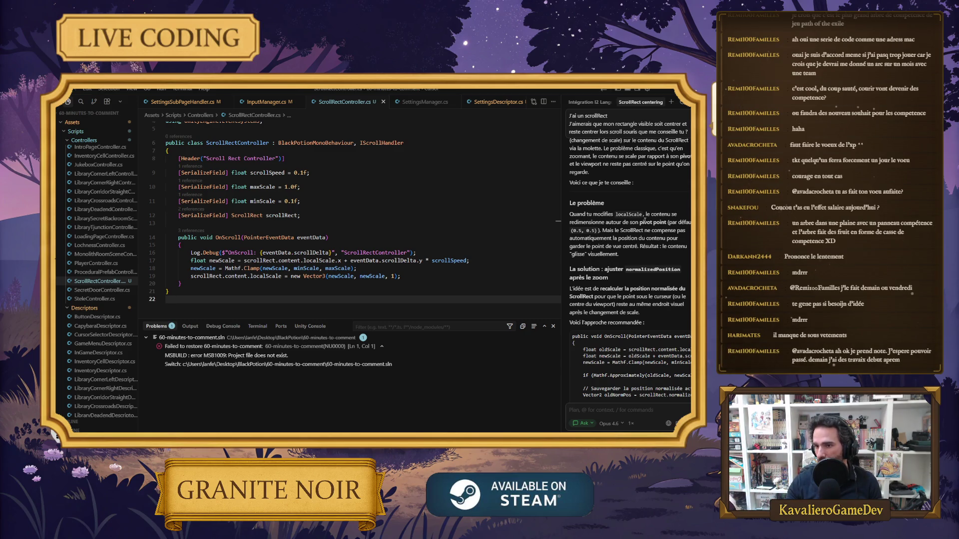
scroll(644, 223, down, 1)
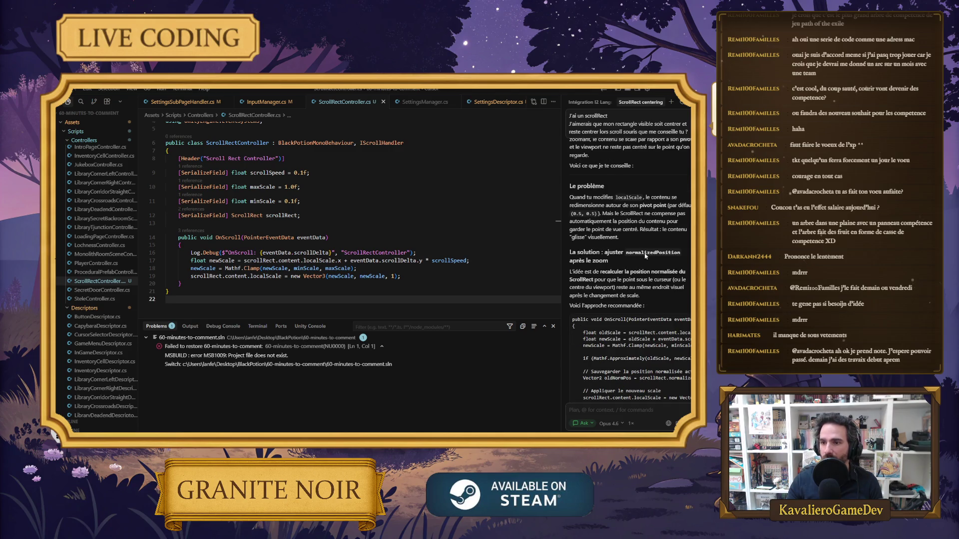
scroll(647, 254, down, 1)
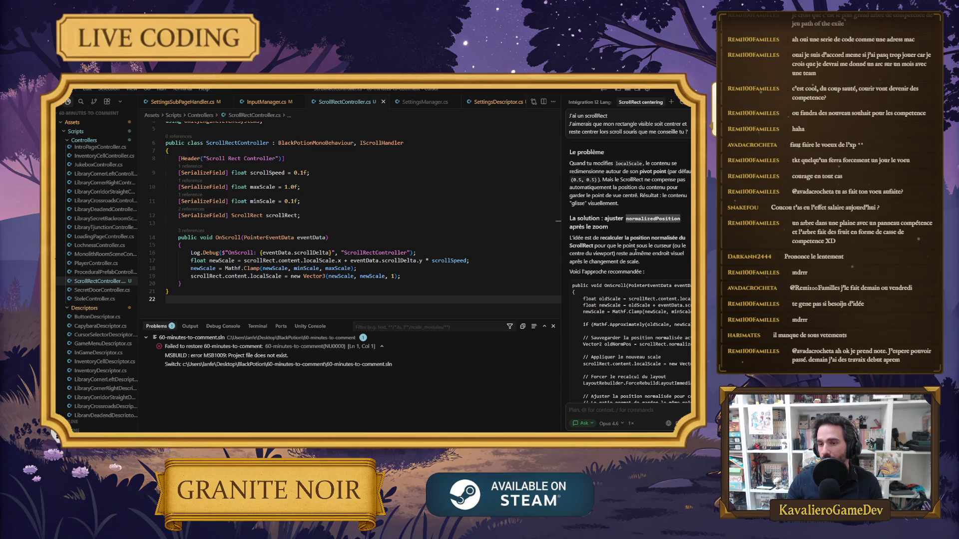
scroll(636, 252, down, 3)
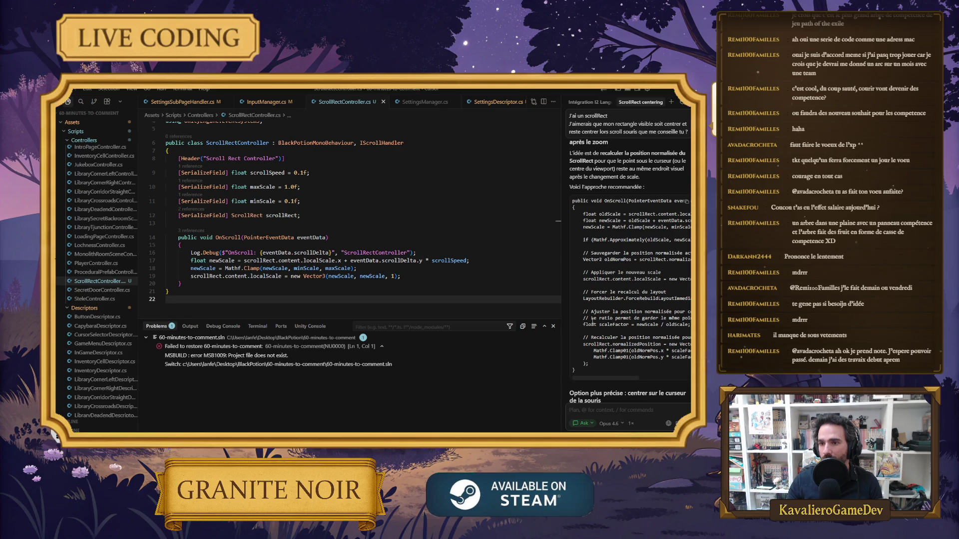
drag(596, 368, 573, 214)
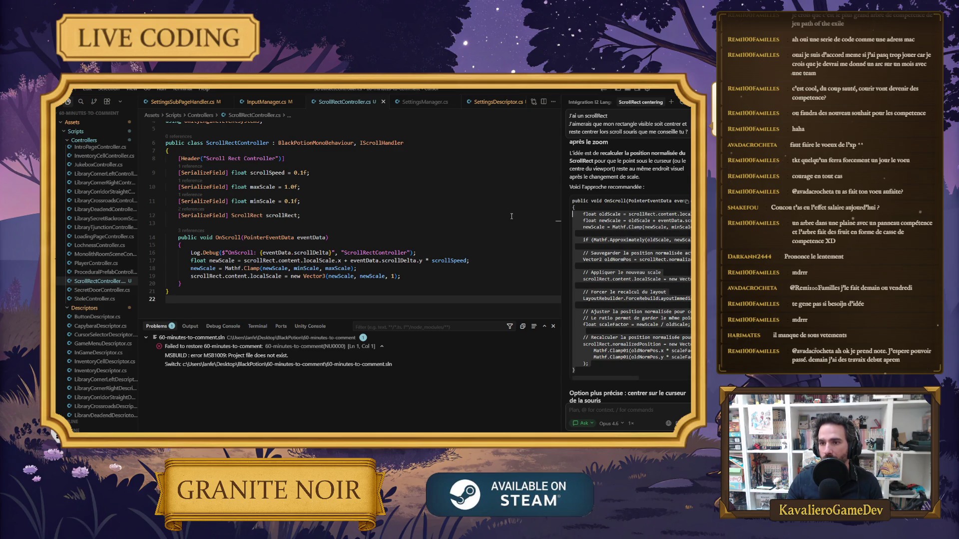
click(407, 282)
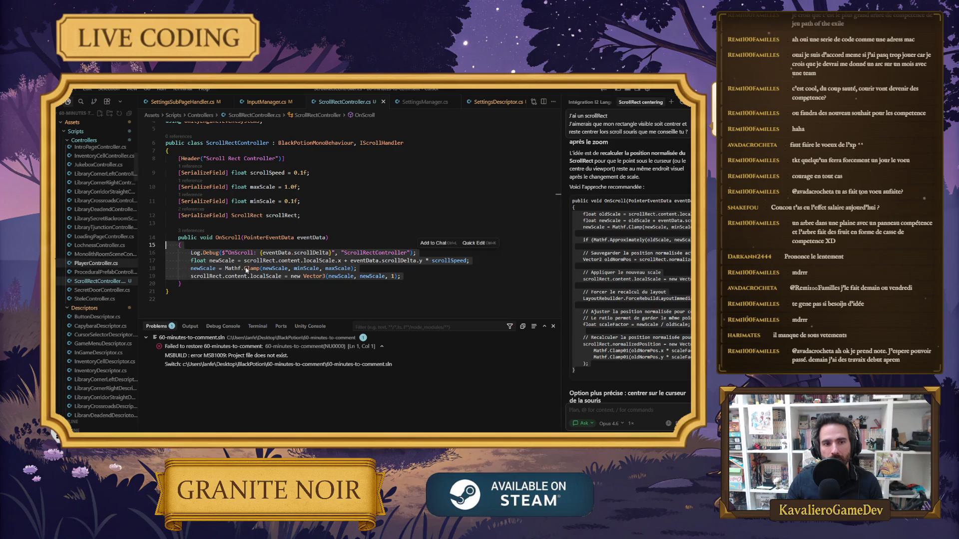
Paste the suggested code over the OnScroll body and re-indent it.
key(shift+Up)
key(shift+Up)
key(shift+Up)
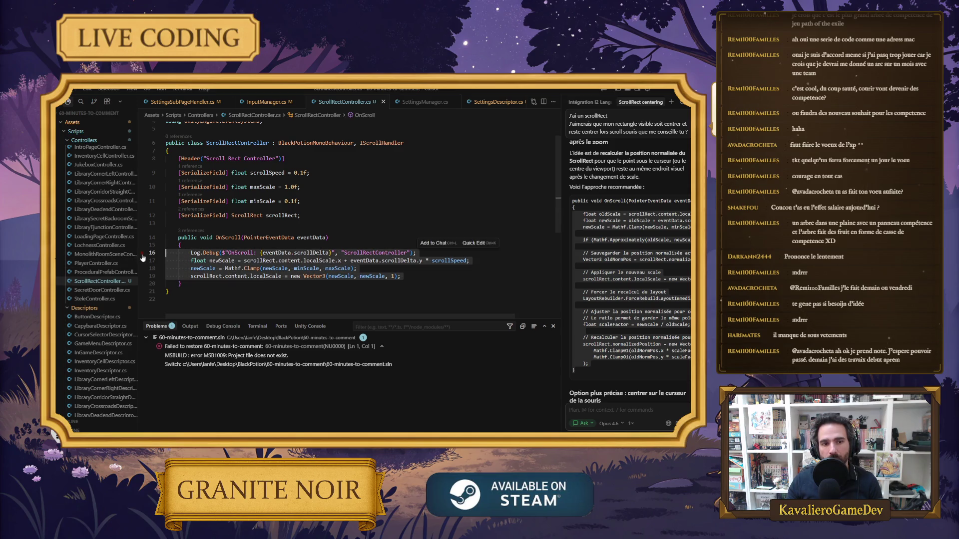
key(ctrl+v)
scroll(301, 278, up, 3)
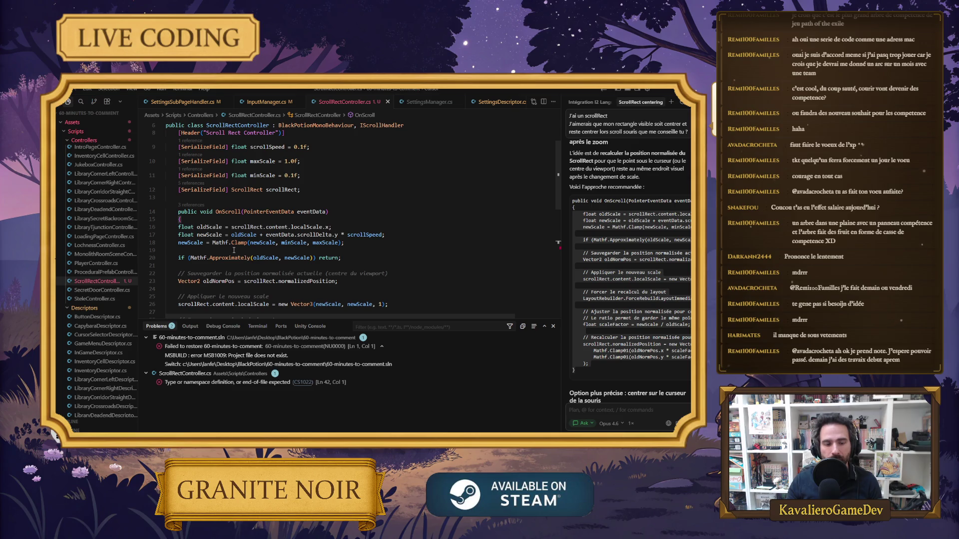
click(454, 261)
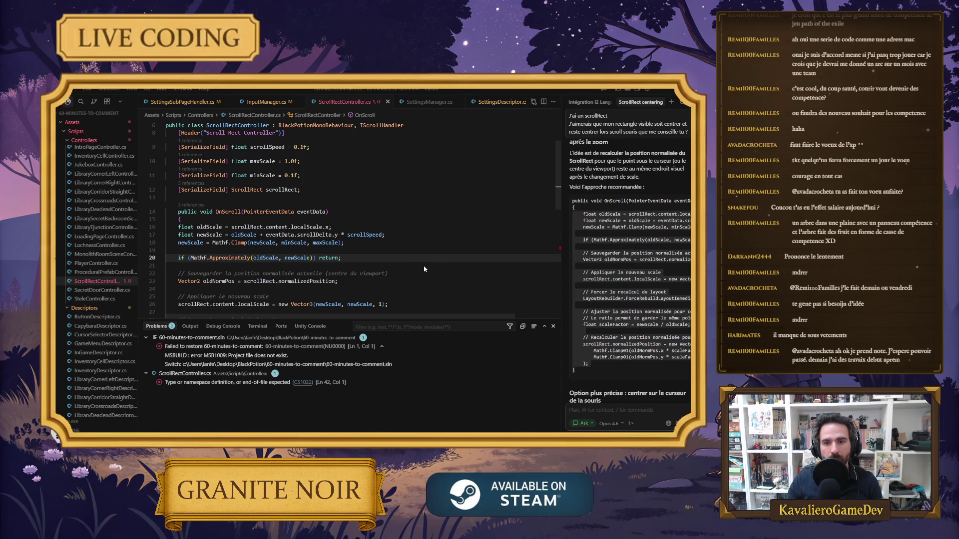
key(shift+alt+f)
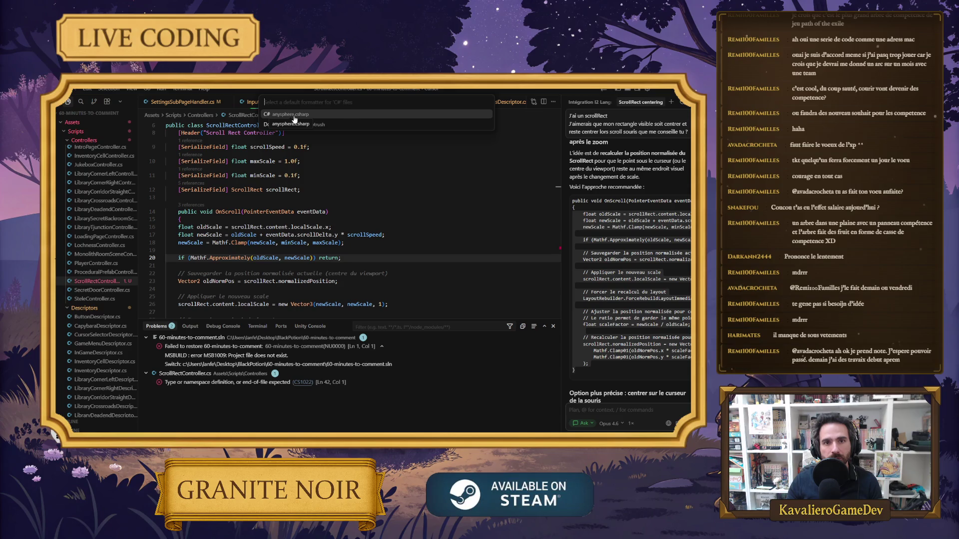
Read through the new OnScroll zoom code, then return to Unity.
scroll(397, 200, down, 4)
click(399, 203)
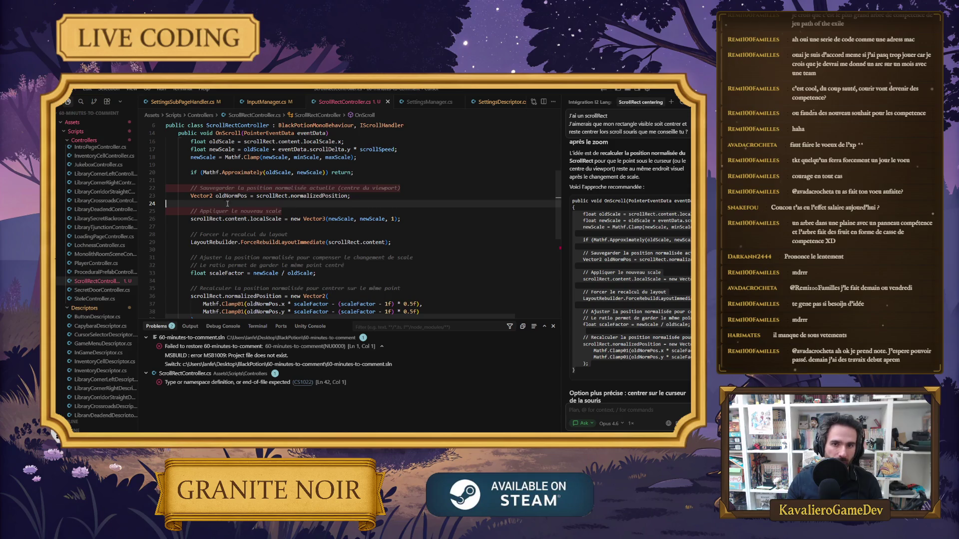
scroll(260, 220, down, 1)
click(257, 217)
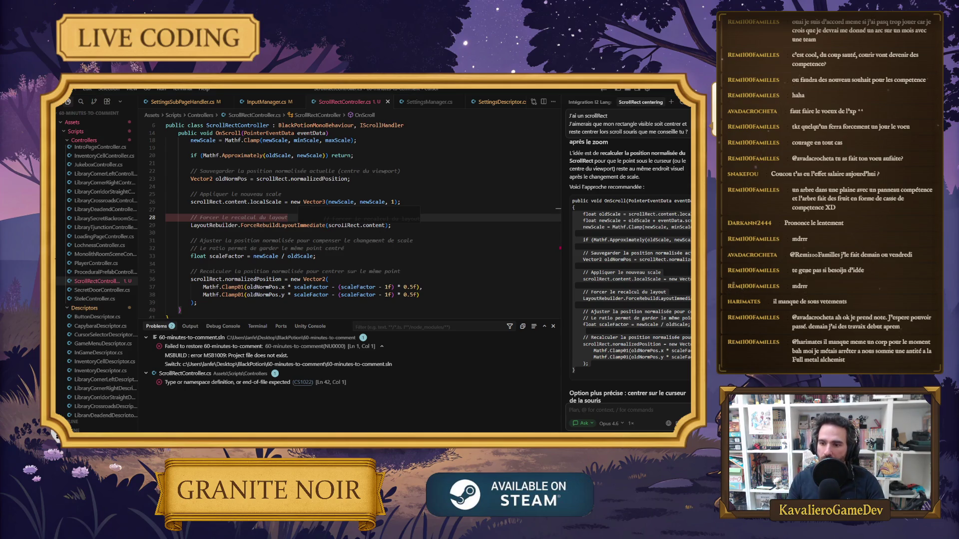
scroll(680, 375, down, 2)
scroll(681, 376, down, 3)
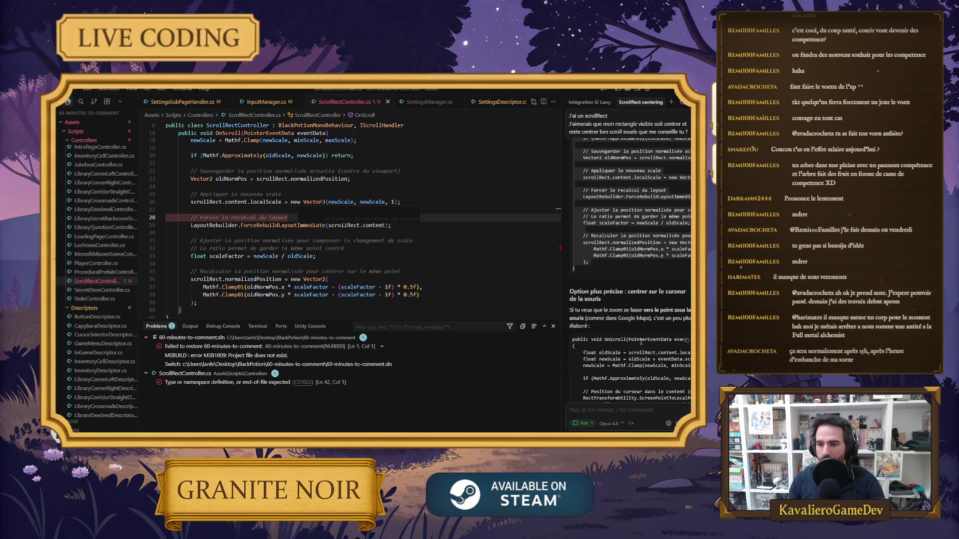
scroll(649, 268, down, 1)
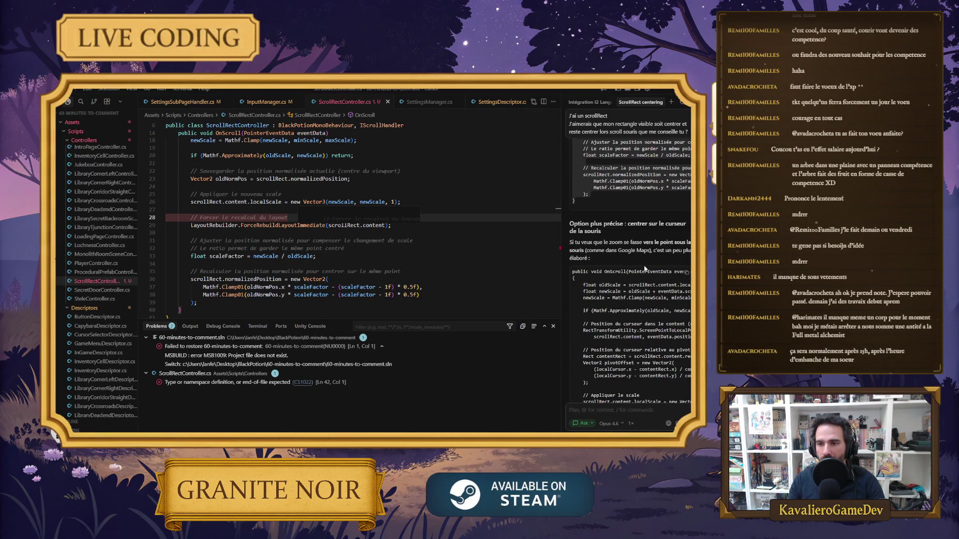
scroll(650, 268, down, 5)
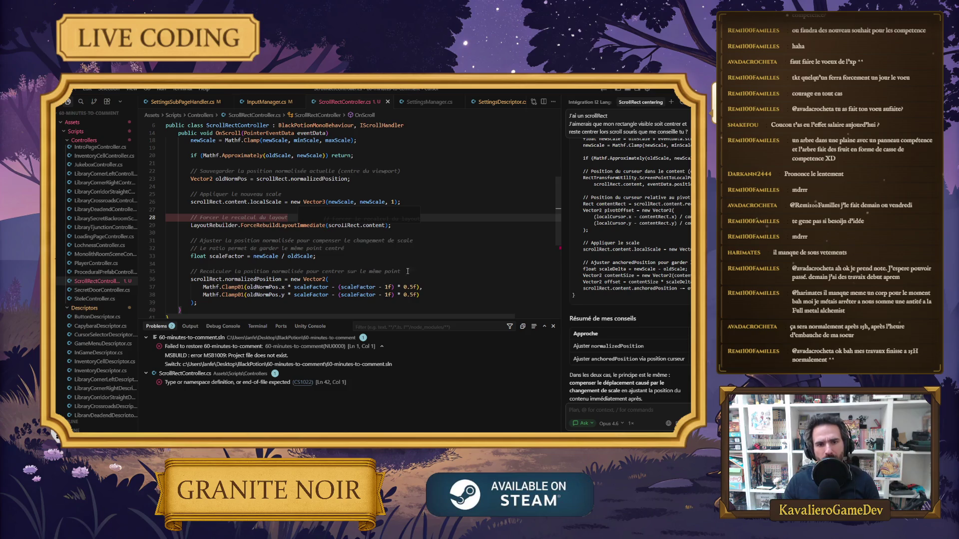
key(Down)
key(Down)
key(Down)
key(alt+Tab)
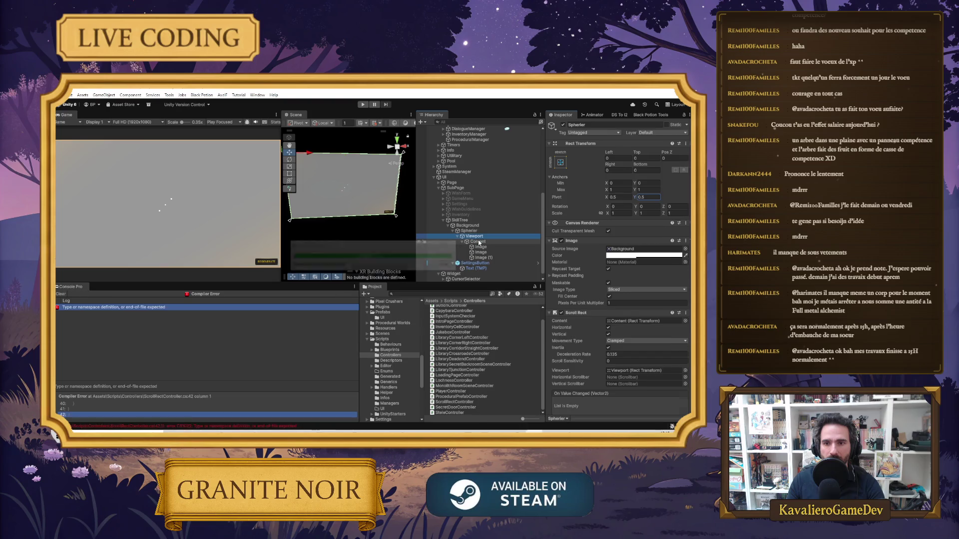
Resize Content to 5000 by 5000 with scale 1, 1, 1.
click(478, 237)
click(478, 242)
click(618, 170)
text(5000)
key(Tab)
text(50)
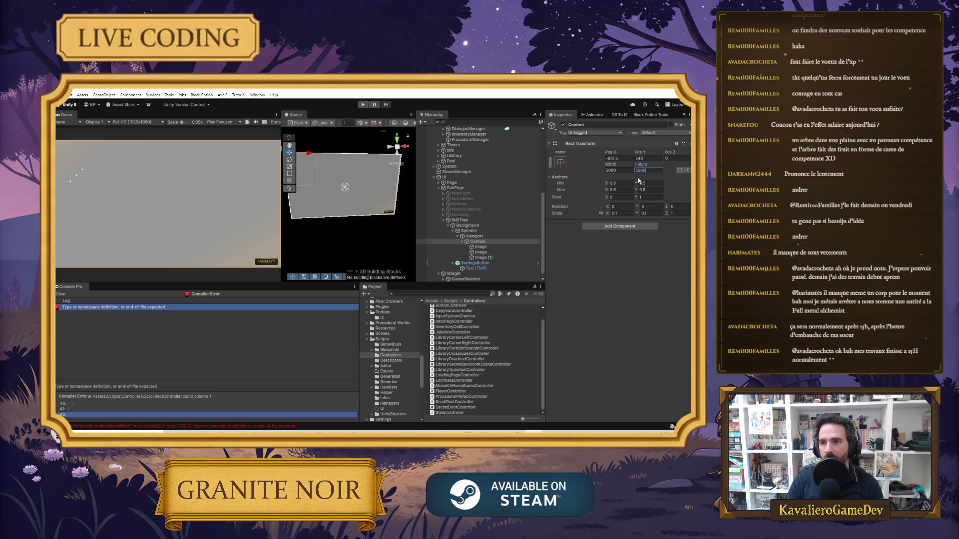
click(649, 158)
text(0)
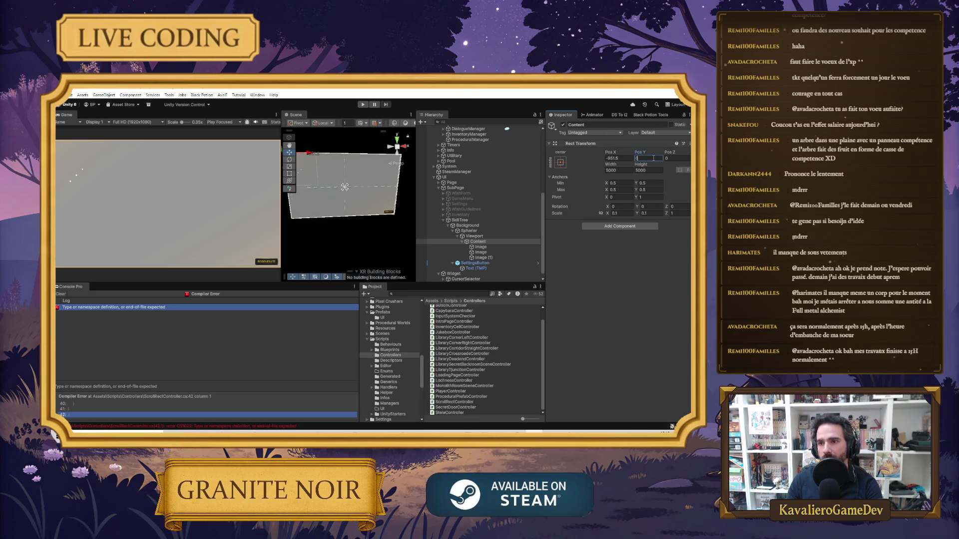
key(Return)
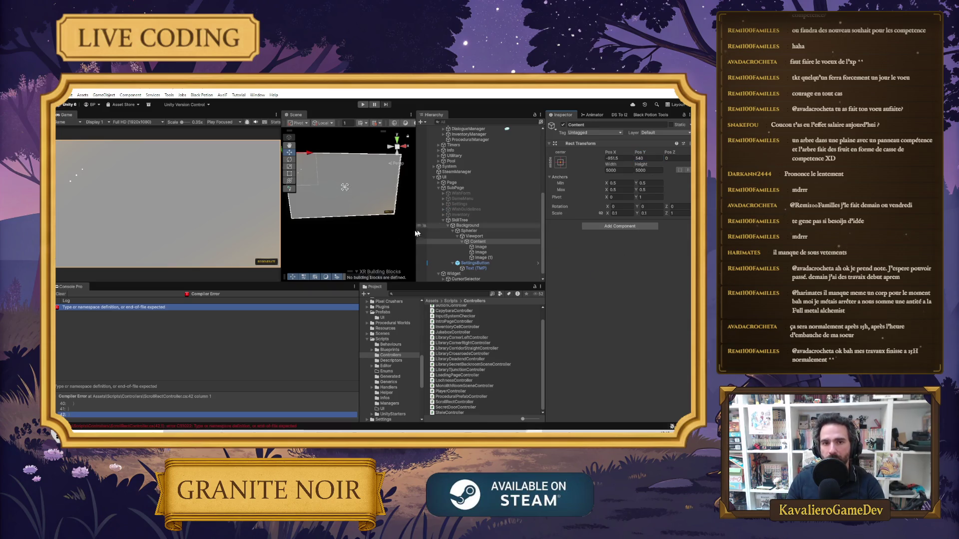
click(623, 213)
text(1)
key(Tab)
text(1)
key(Tab)
key(Return)
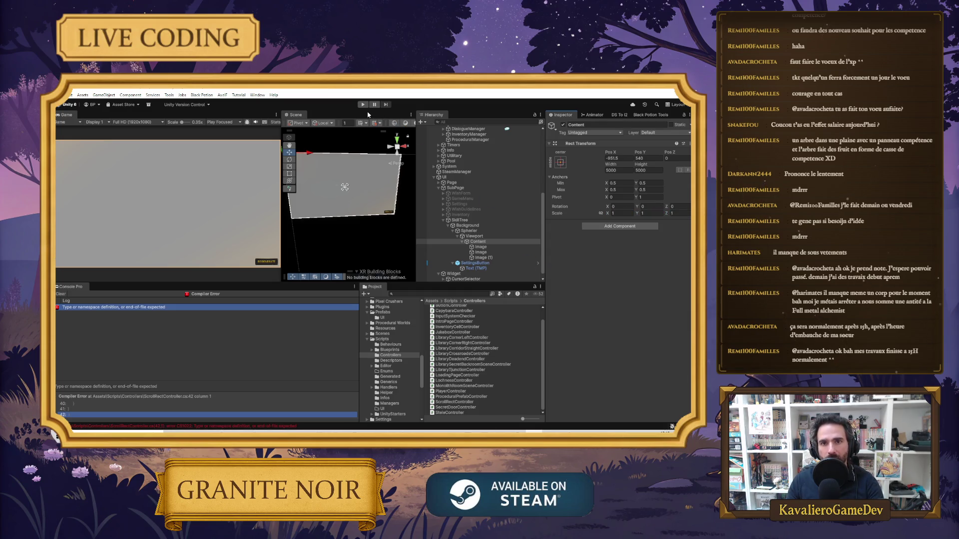
Deactivate SkillTree, attempt play mode, and open the script causing the compiler error.
click(460, 220)
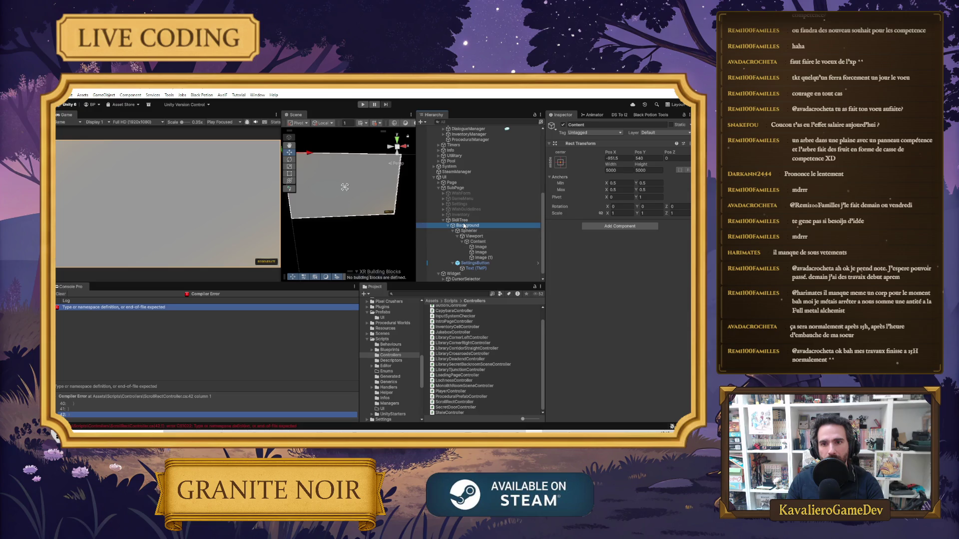
click(564, 125)
key(ctrl+p)
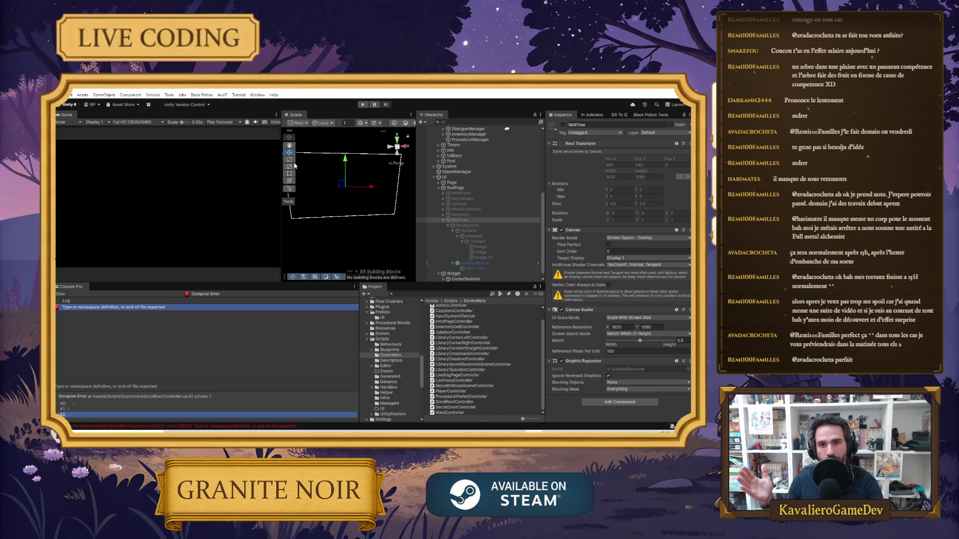
click(157, 308)
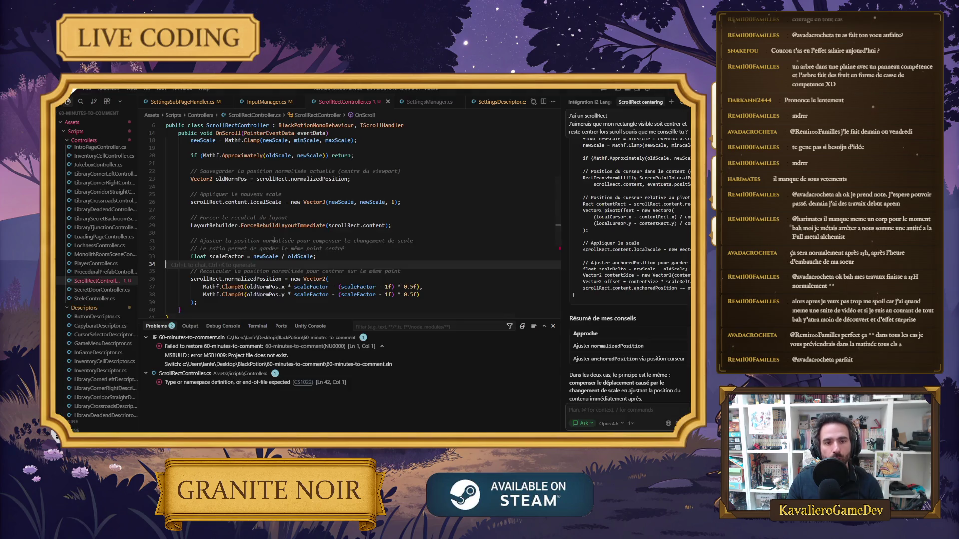
scroll(274, 240, down, 4)
Remove the stray content at the end of ScrollRectController.cs and save the file.
click(204, 241)
key(BackSpace)
key(BackSpace)
key(ctrl+s)
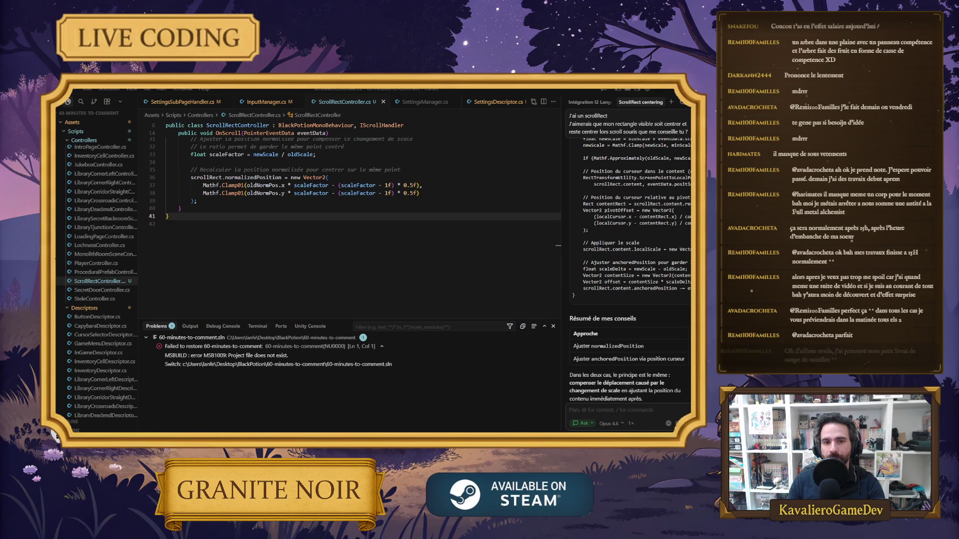
key(alt+Tab)
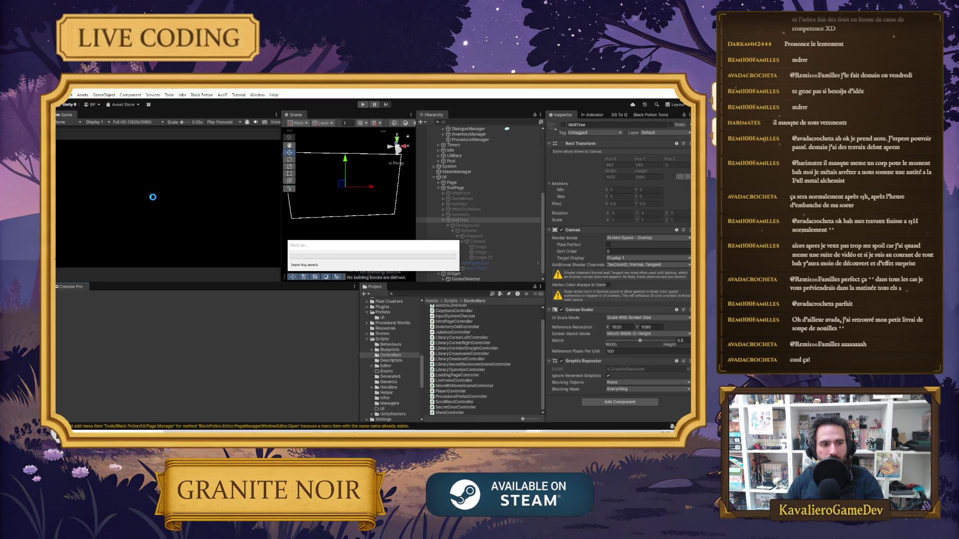
Run the game, focus the Game view, and open the skill tree with Tab.
key(ctrl+p)
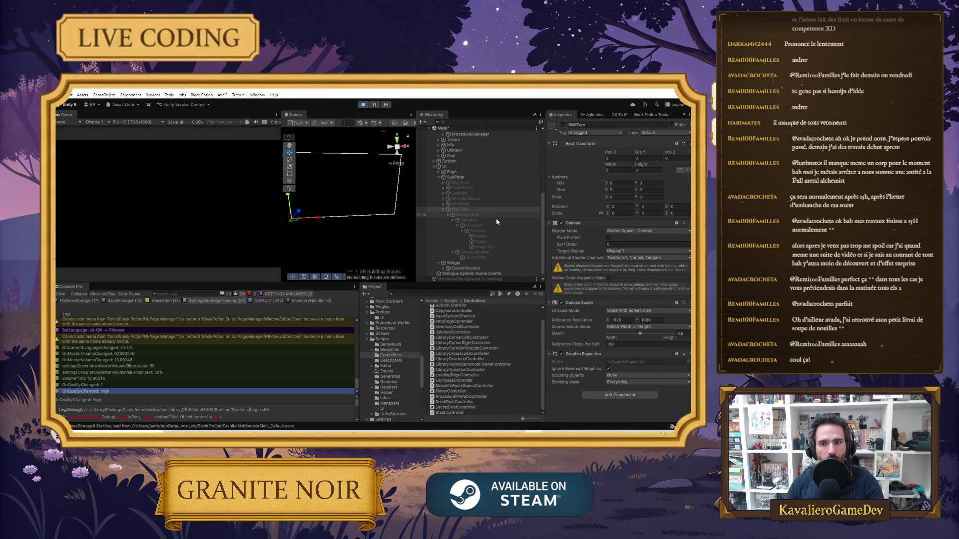
click(217, 239)
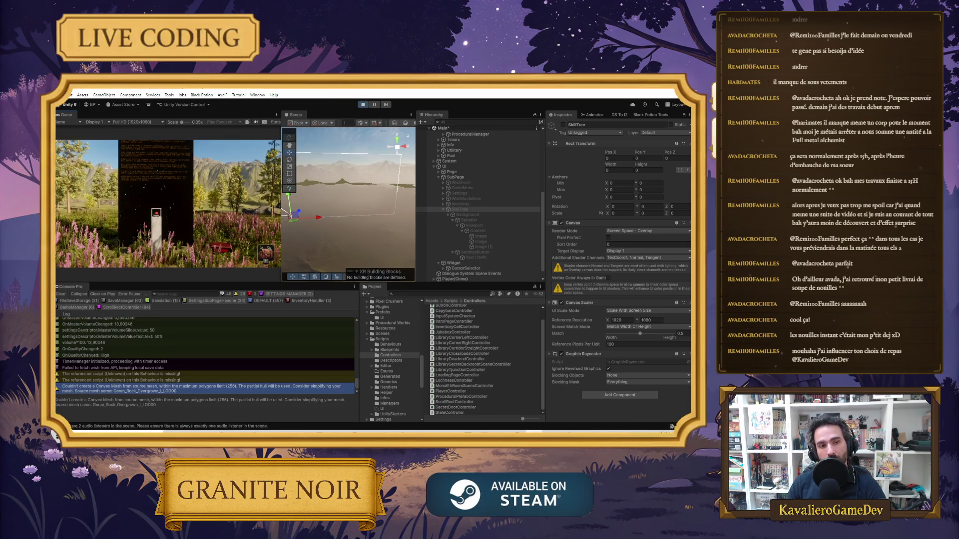
key(Tab)
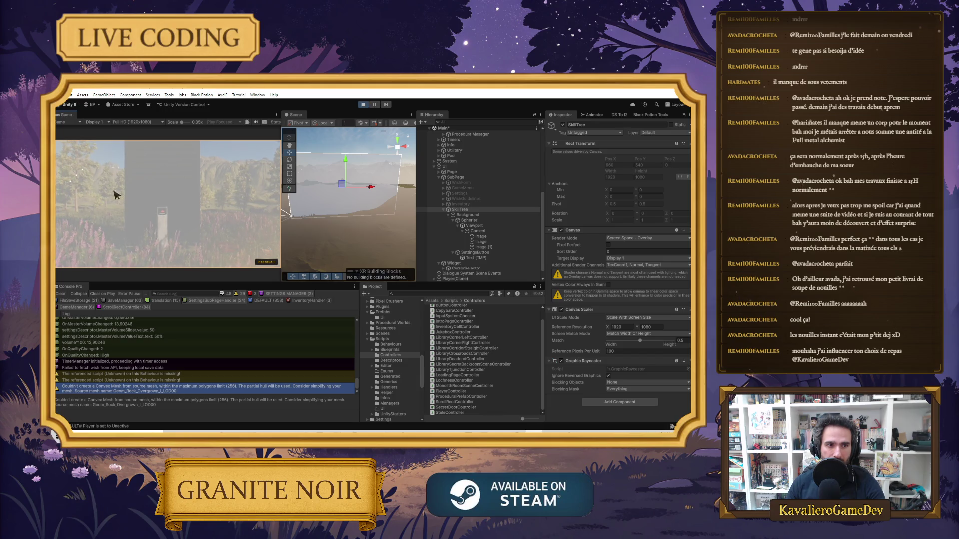
Stop play mode and set Content width to 20000 and height to 10000.
click(362, 106)
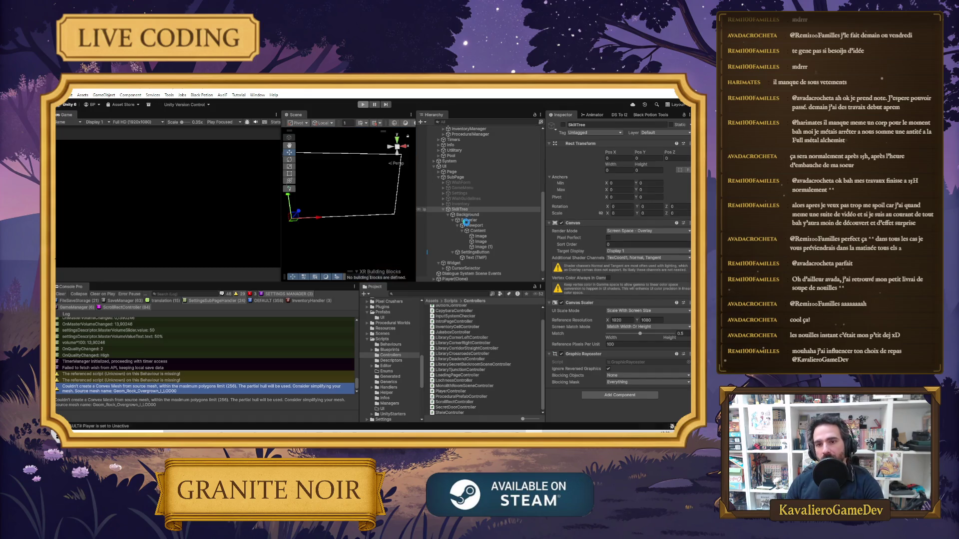
click(470, 235)
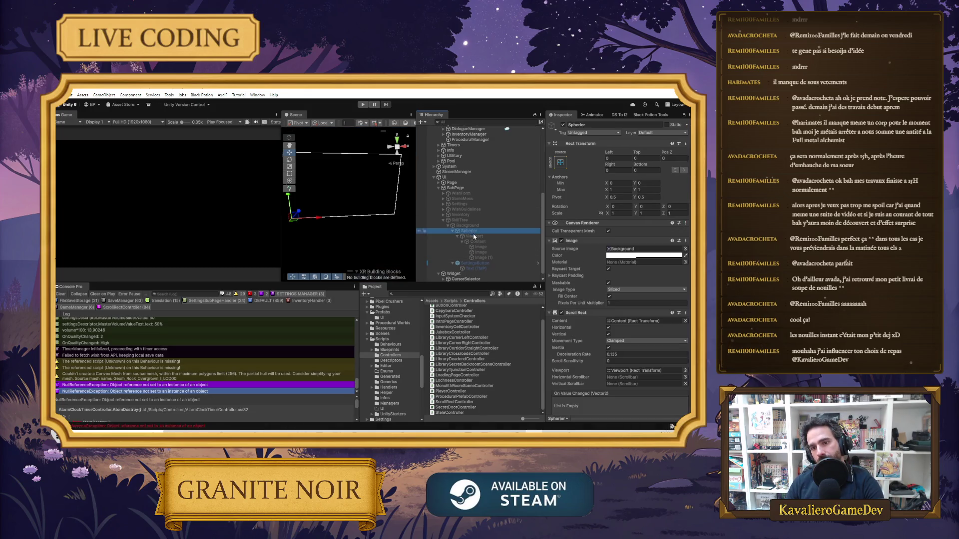
click(481, 241)
click(629, 170)
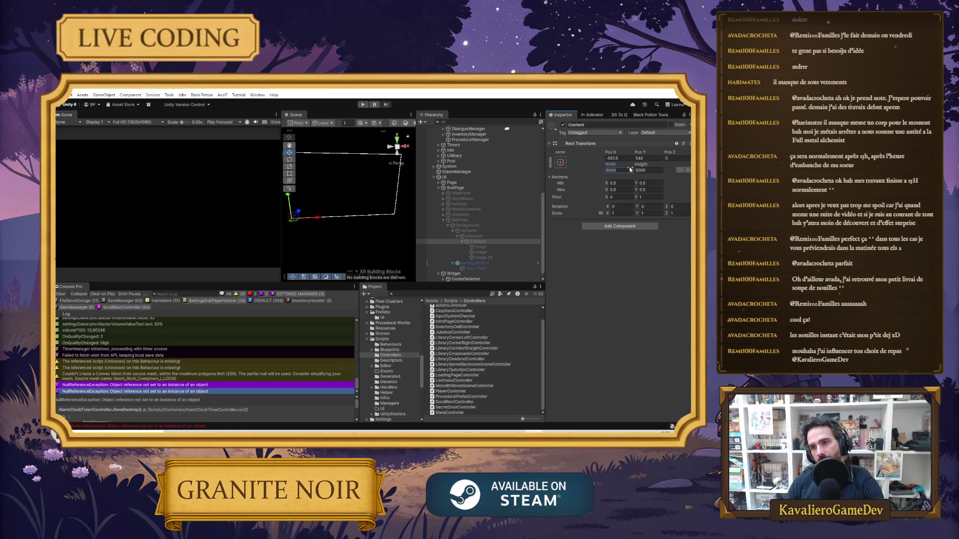
text(0)
click(644, 171)
text(10)
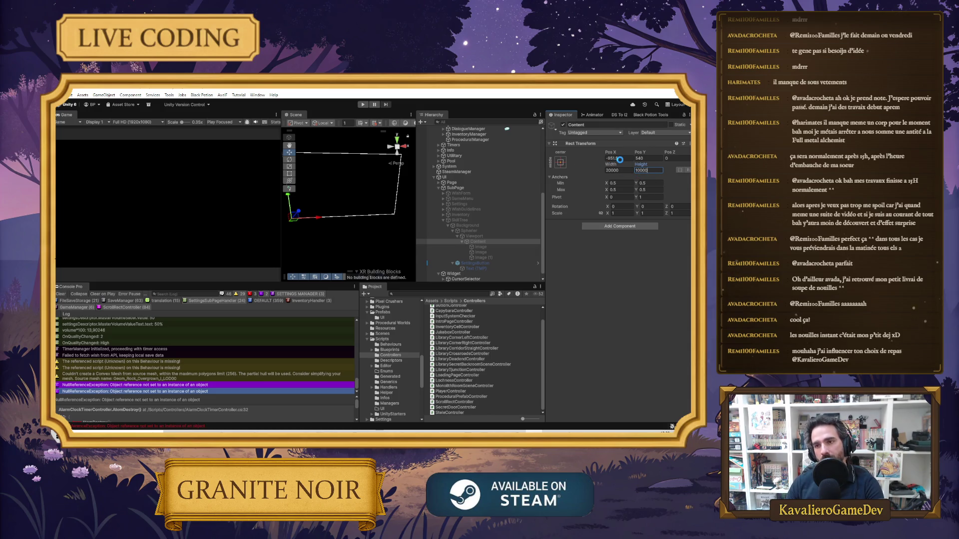
Set Content position X and Y to 0, then restart play mode.
click(621, 159)
text(0)
click(650, 159)
text(0)
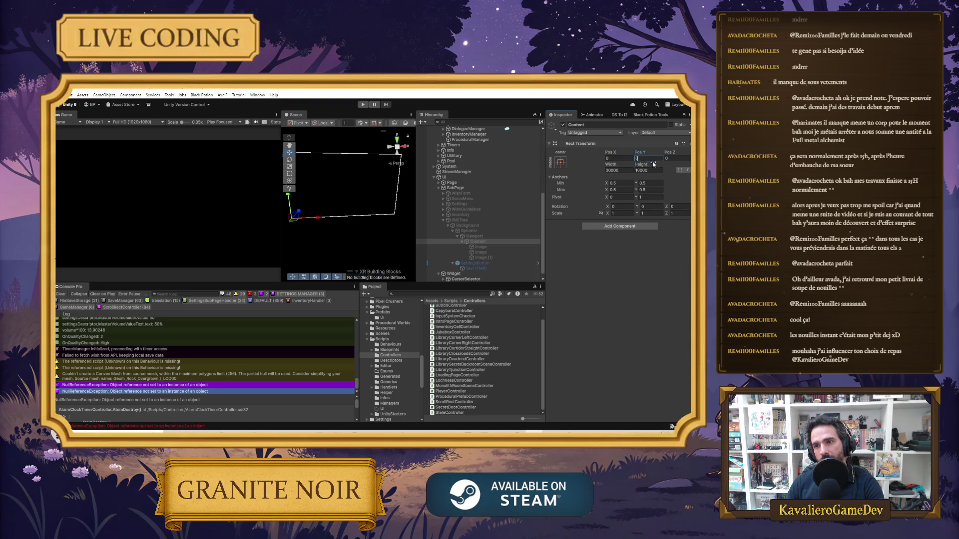
click(662, 172)
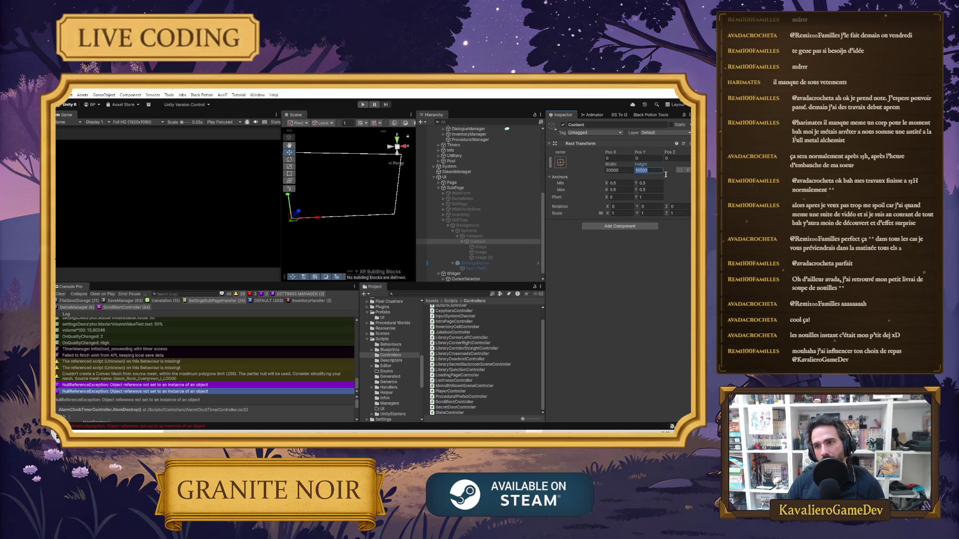
click(620, 159)
click(618, 171)
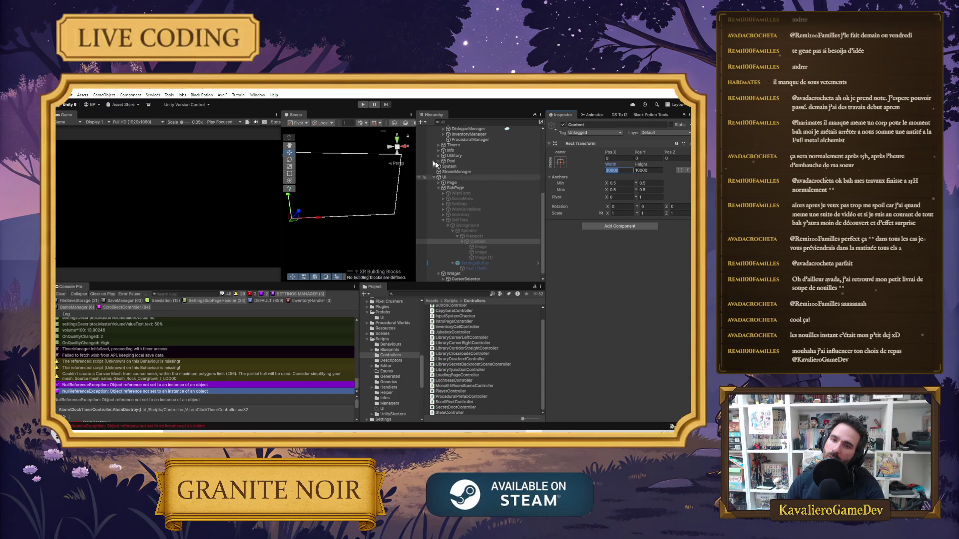
key(Return)
click(363, 105)
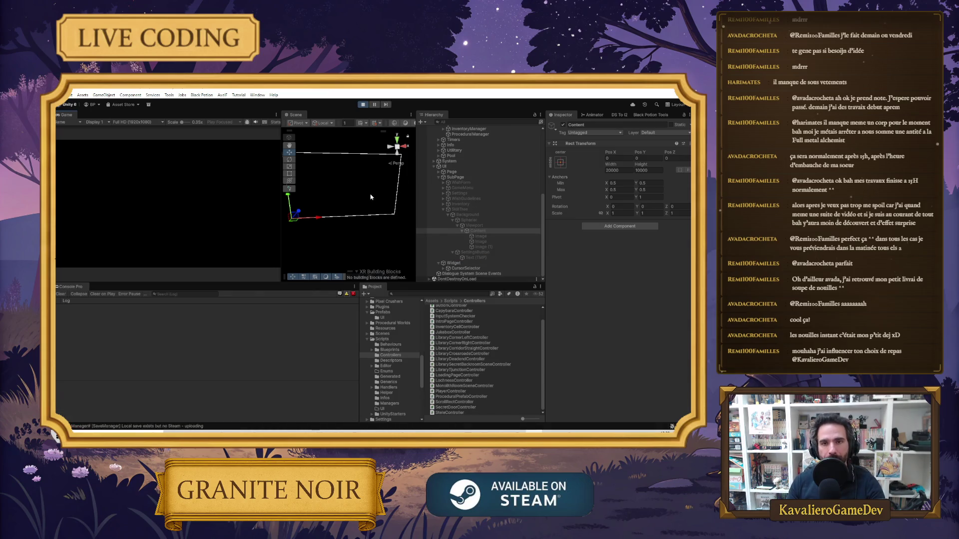
Focus the running game and open the skill tree from the in-game item.
click(218, 240)
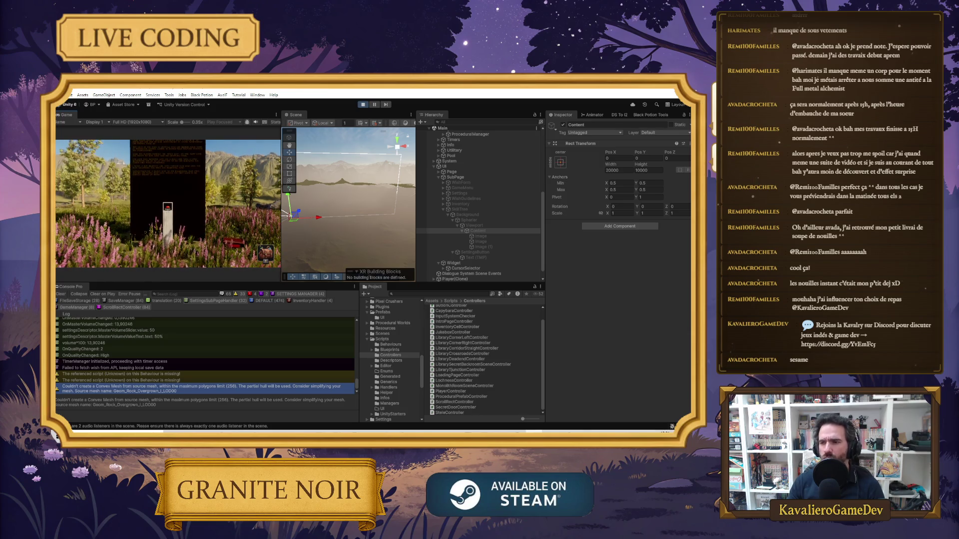
click(168, 209)
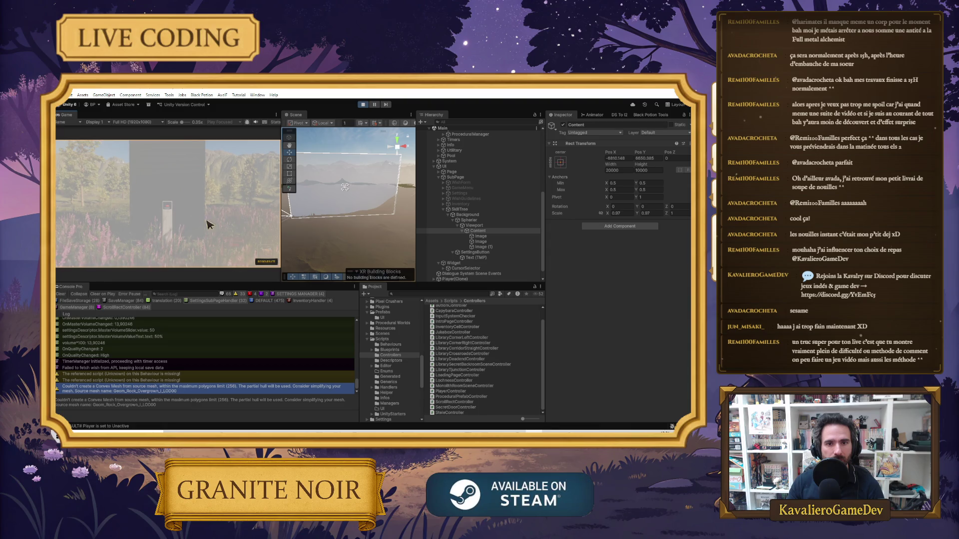
Zoom and pan the skill tree, ending zoomed out to 0.1 Content scale.
scroll(157, 199, down, 2)
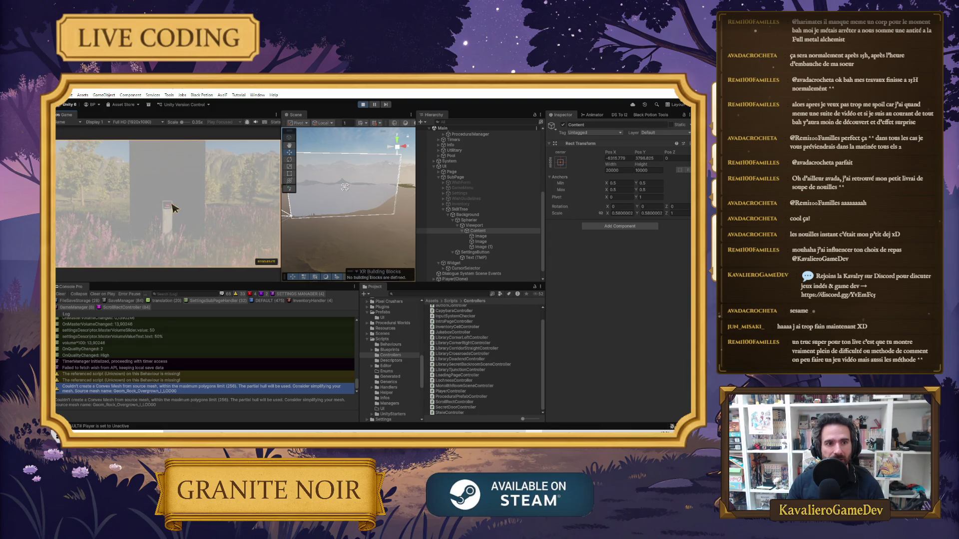
drag(182, 214, 139, 215)
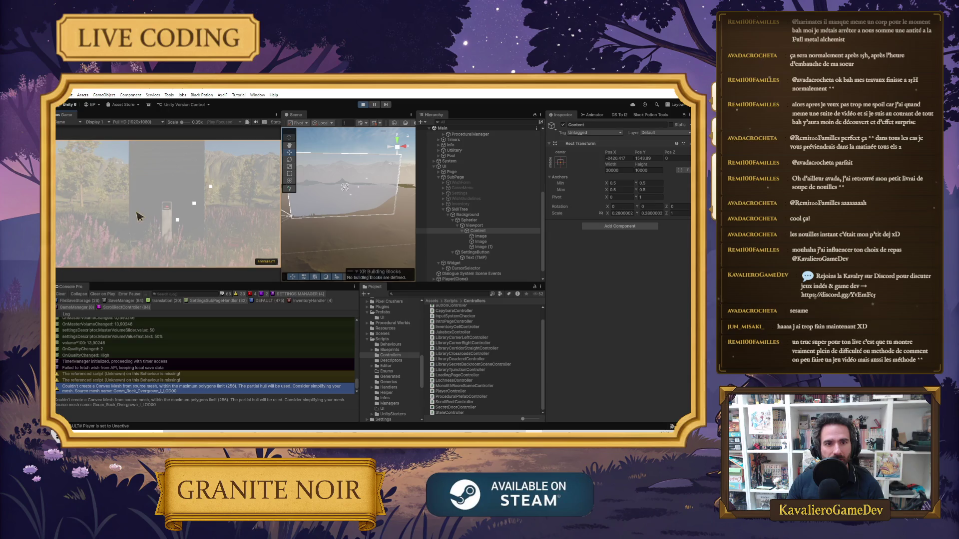
scroll(200, 209, up, 1)
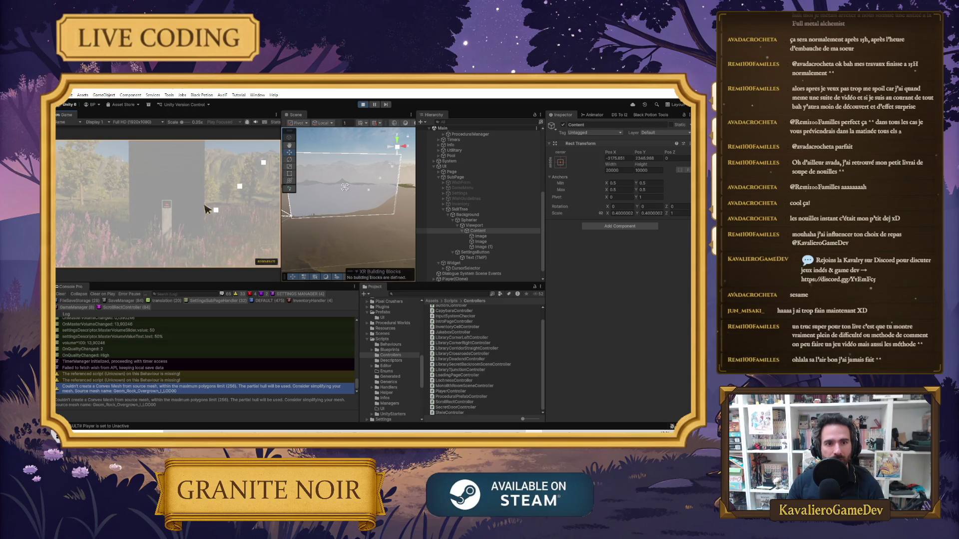
scroll(209, 209, up, 1)
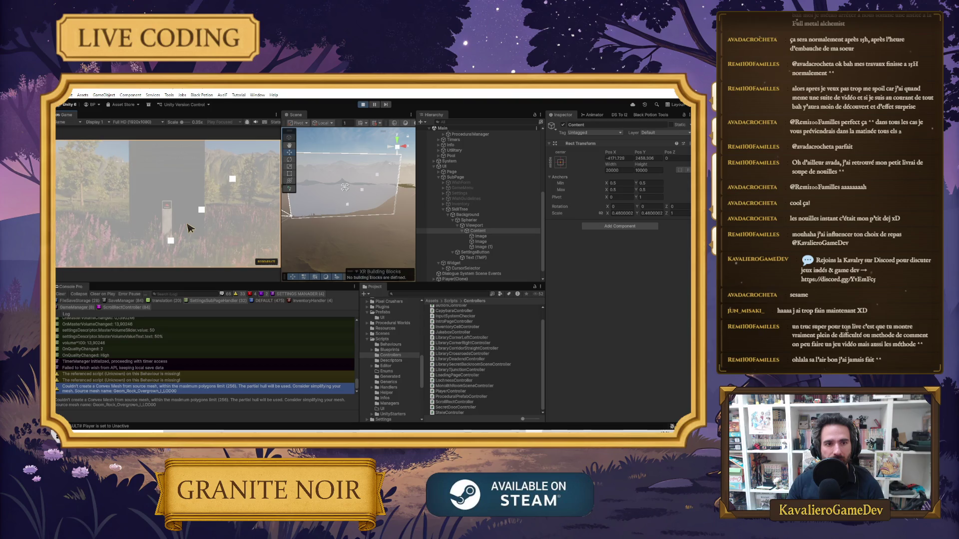
scroll(216, 219, down, 1)
mouse_move(215, 219)
mouse_down()
mouse_move(133, 217)
mouse_move(141, 222)
mouse_up()
scroll(179, 219, up, 1)
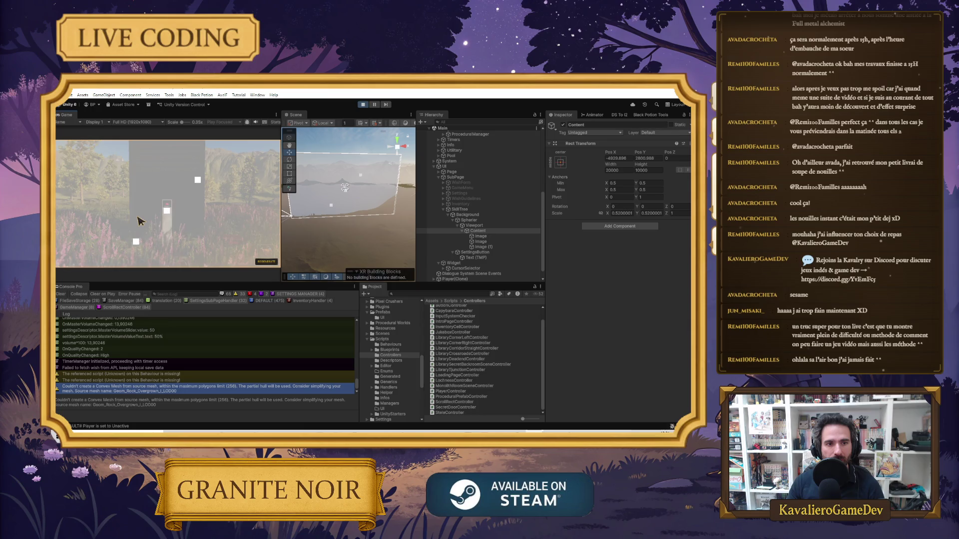
scroll(142, 220, down, 1)
scroll(145, 218, up, 2)
scroll(149, 217, down, 1)
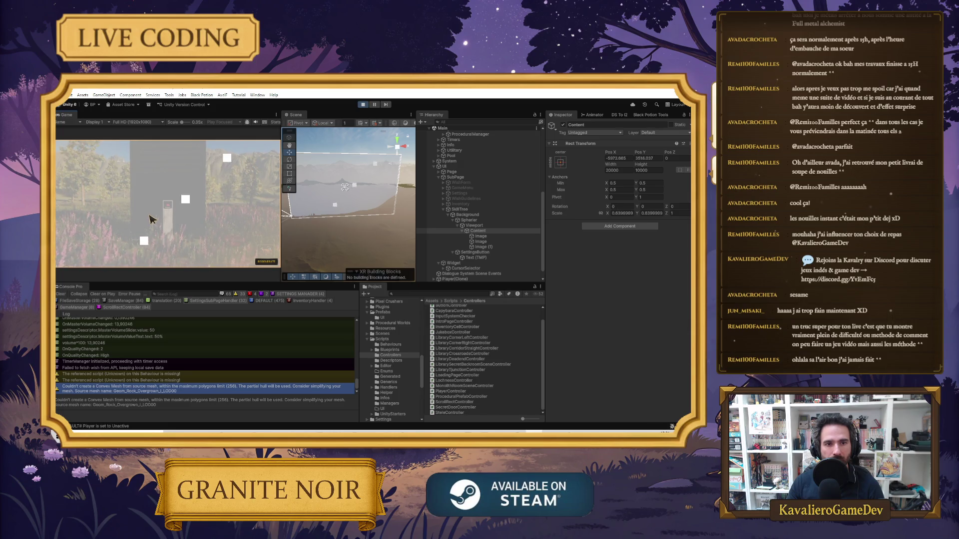
scroll(191, 223, up, 3)
scroll(191, 223, down, 1)
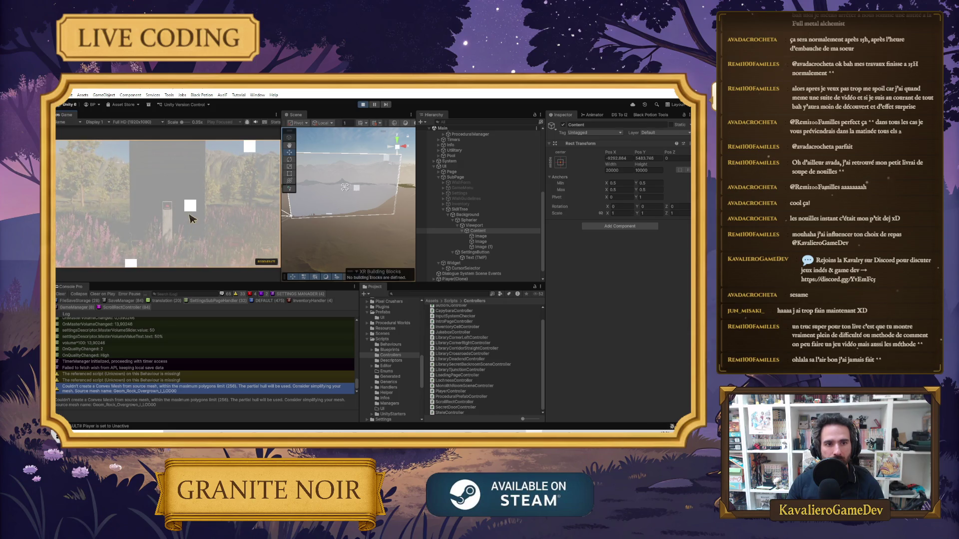
drag(185, 228, 190, 222)
scroll(167, 229, down, 3)
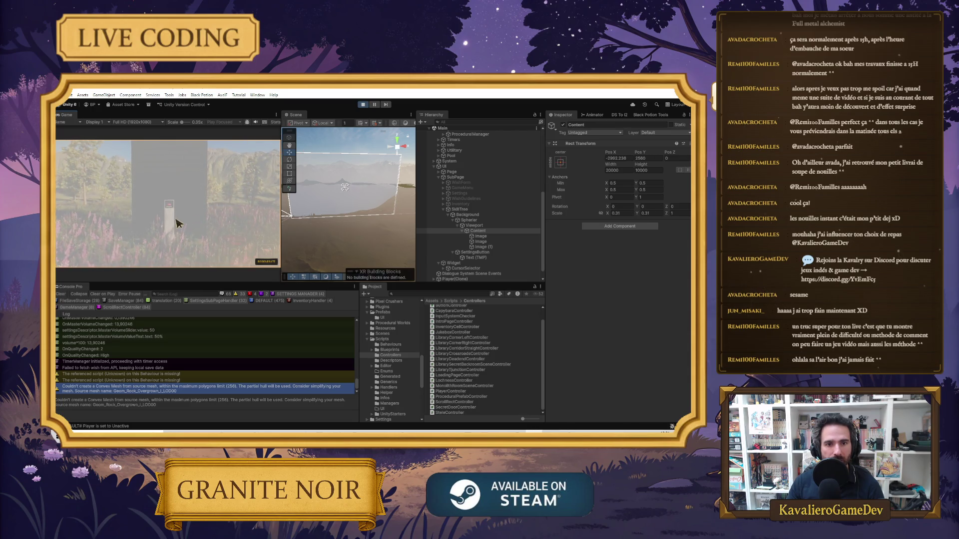
scroll(179, 242, down, 2)
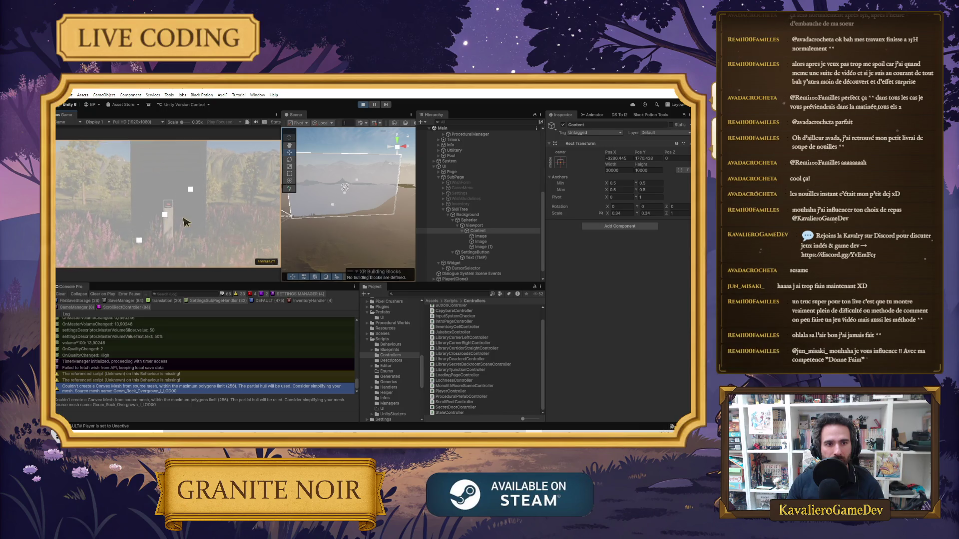
scroll(183, 226, down, 3)
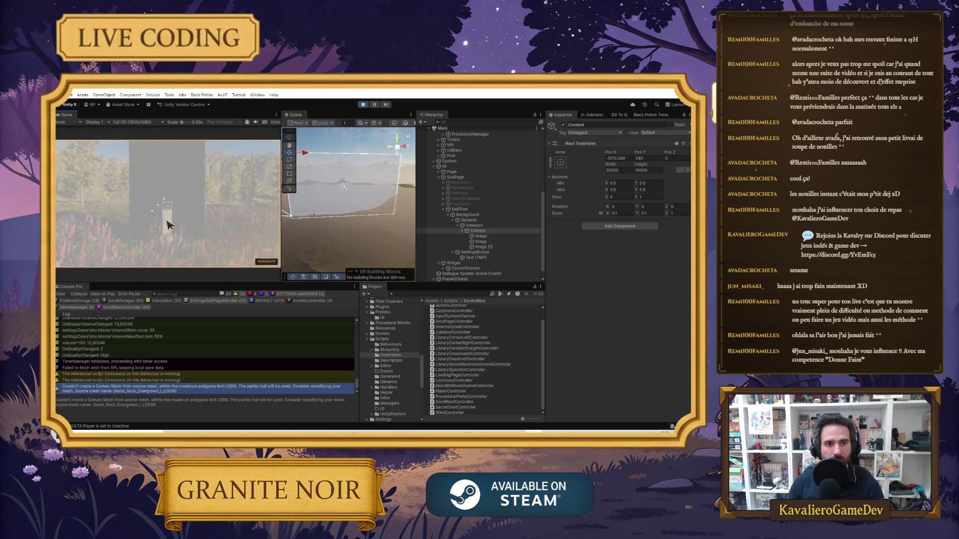
scroll(168, 222, down, 2)
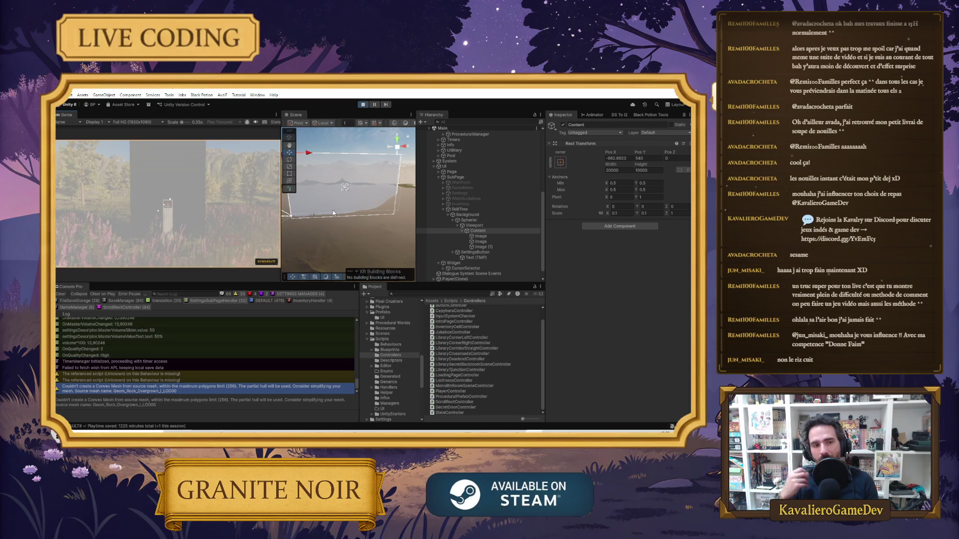
Zoom the skill tree to 0.13 scale and pan it left, then exit Play mode.
scroll(193, 207, down, 2)
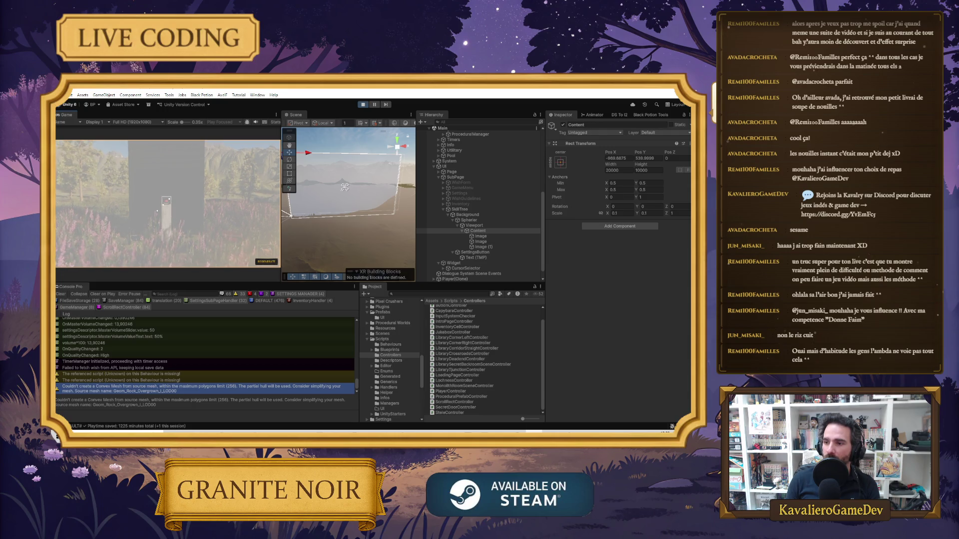
scroll(198, 219, up, 3)
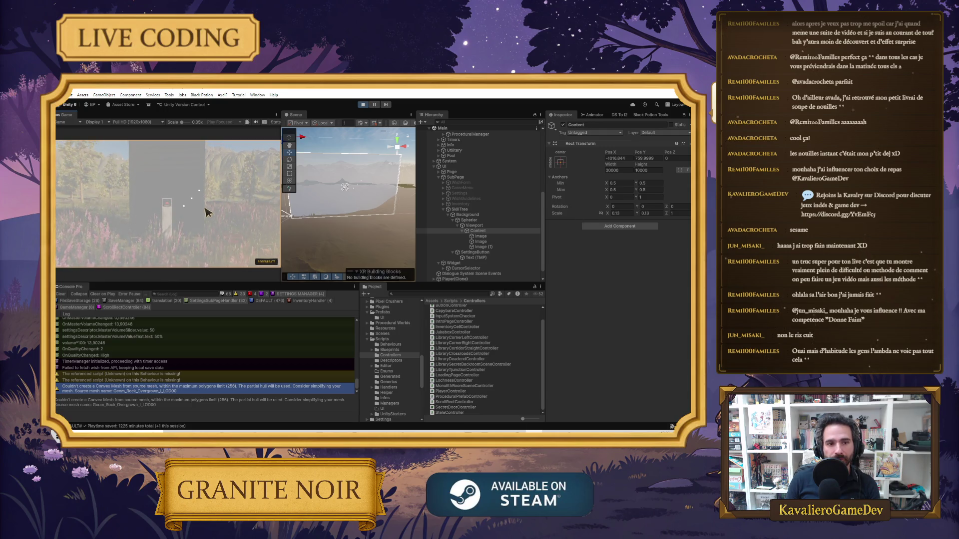
mouse_move(195, 227)
mouse_down()
mouse_move(156, 220)
mouse_move(211, 220)
mouse_up()
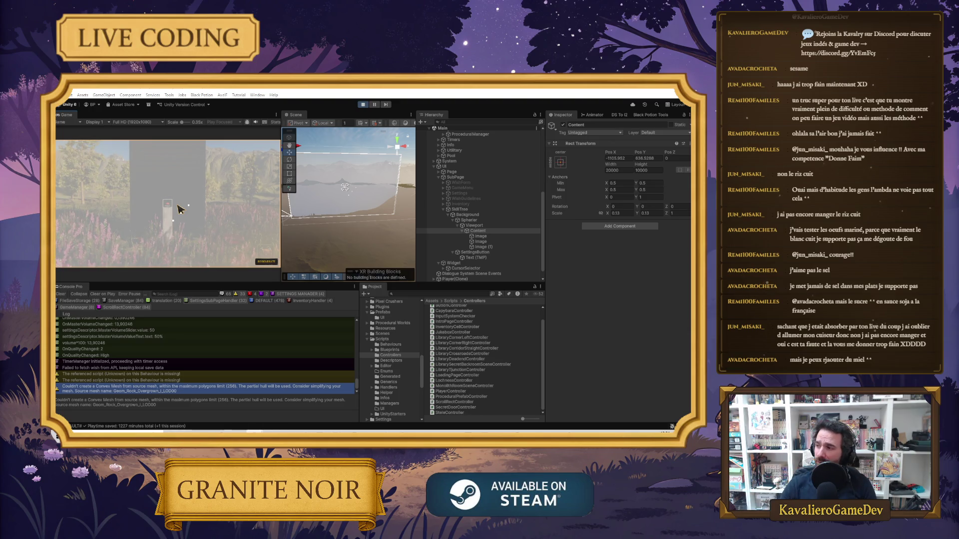
click(363, 105)
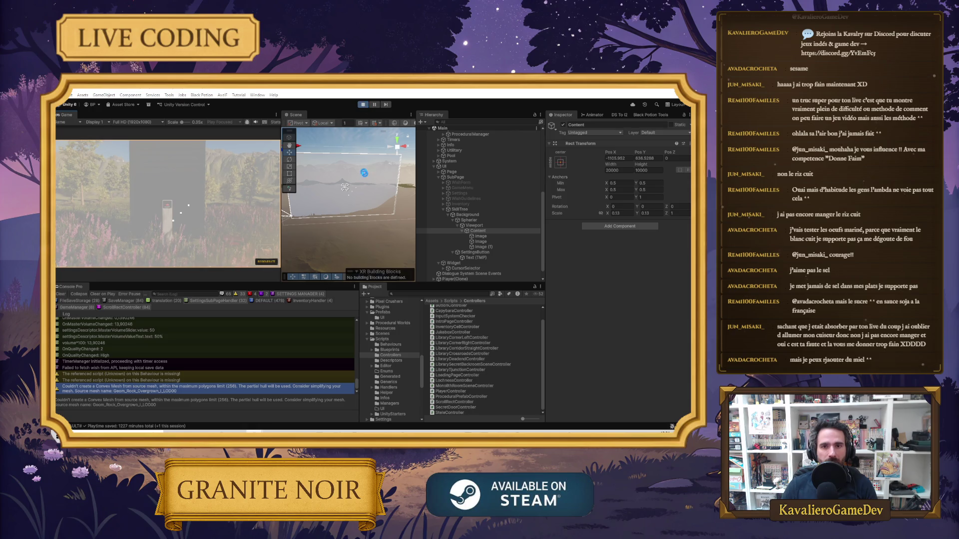
mouse_move(452, 431)
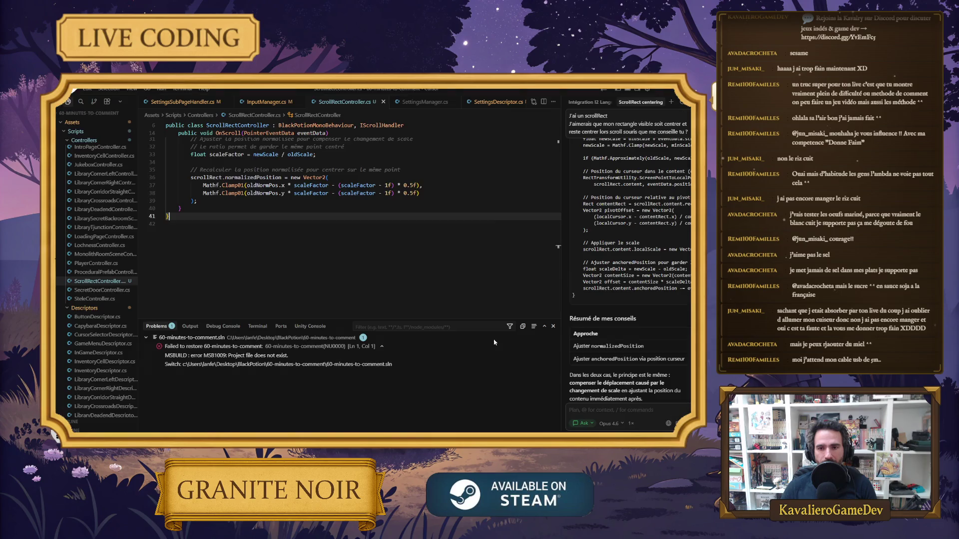
In ScrollRectController.cs, highlight oldScale and newScale and select OnScroll's scale-clamping lines 18-20.
key(alt+Tab)
scroll(266, 219, up, 7)
click(369, 196)
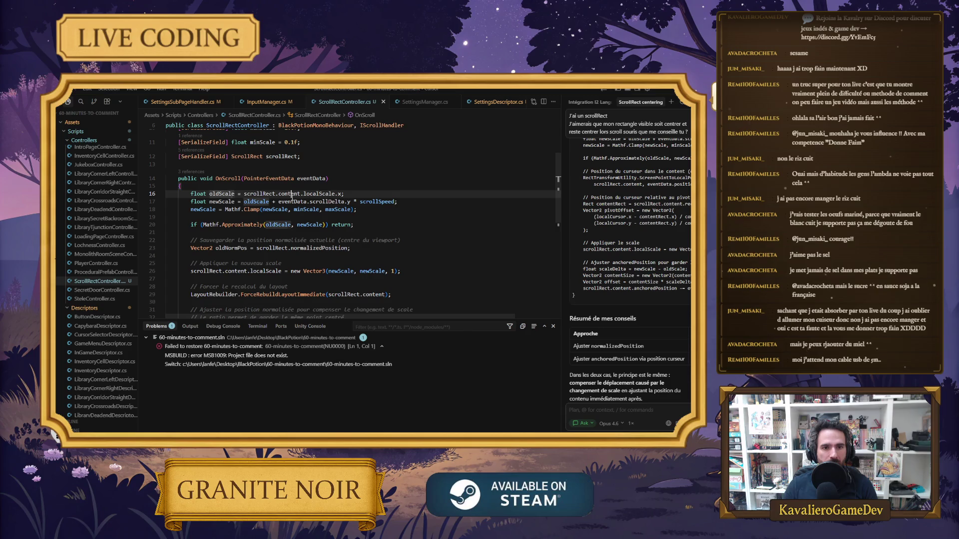
click(225, 194)
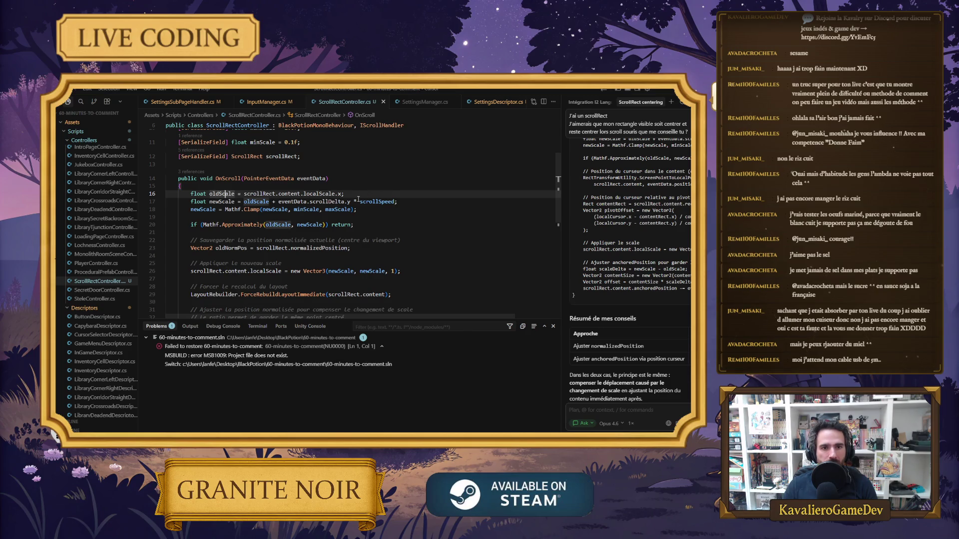
double_click(204, 210)
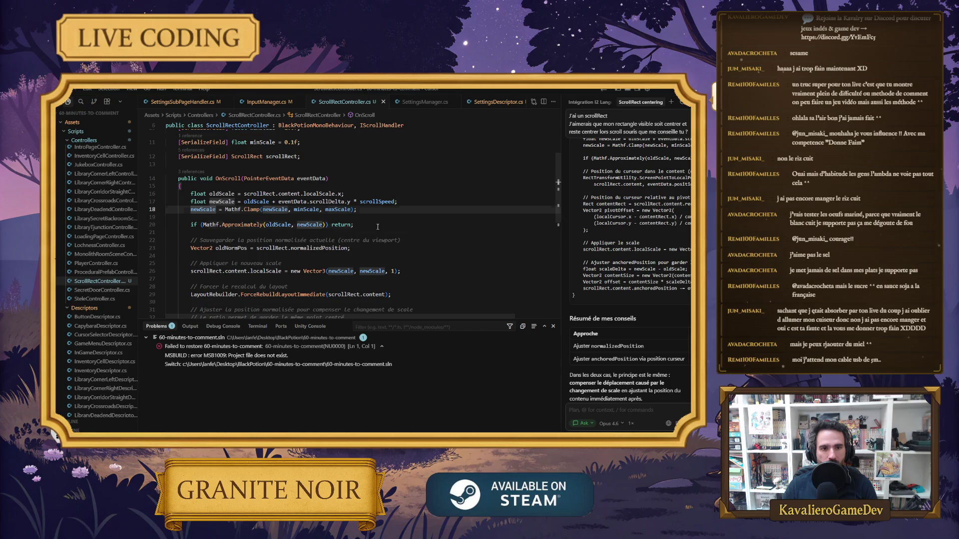
mouse_move(166, 209)
mouse_down()
mouse_move(165, 217)
mouse_move(339, 225)
mouse_up()
Look up the Mathf.Approximately check on line 20 and newScale's details on line 22.
click(293, 232)
drag(202, 225, 326, 225)
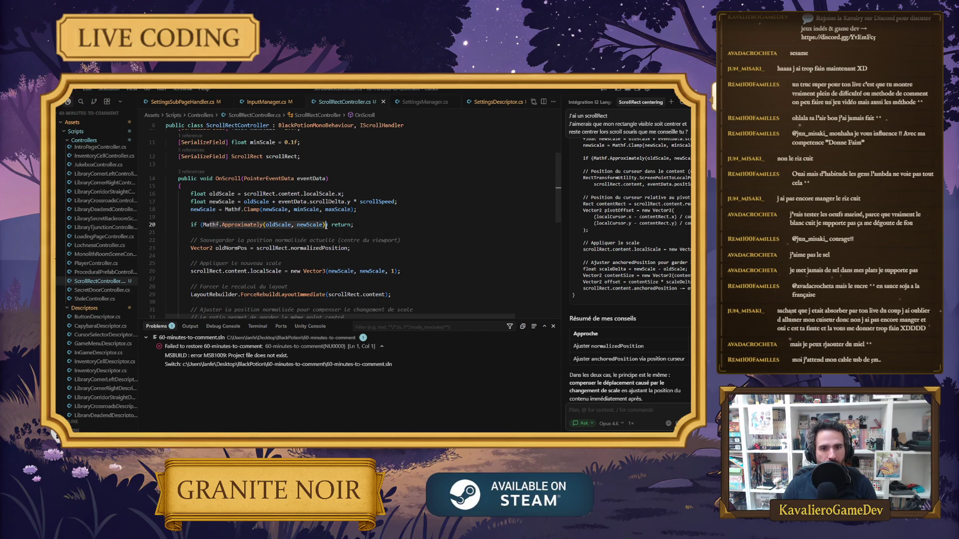
click(235, 218)
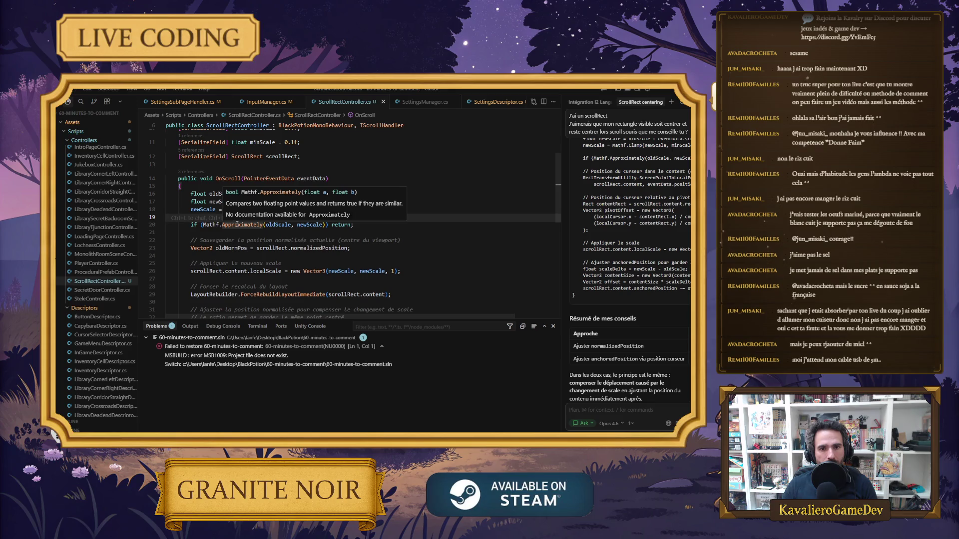
click(237, 232)
scroll(240, 227, down, 2)
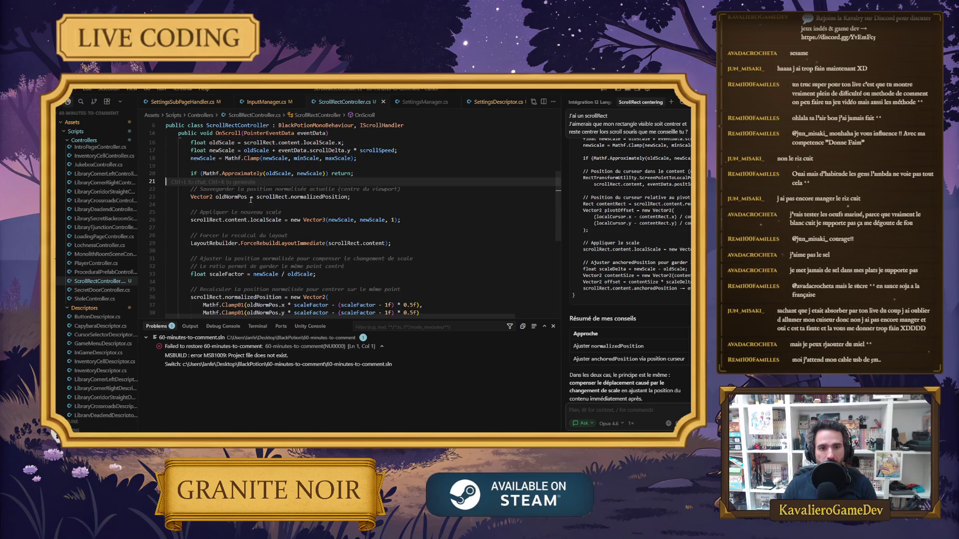
click(214, 206)
click(186, 193)
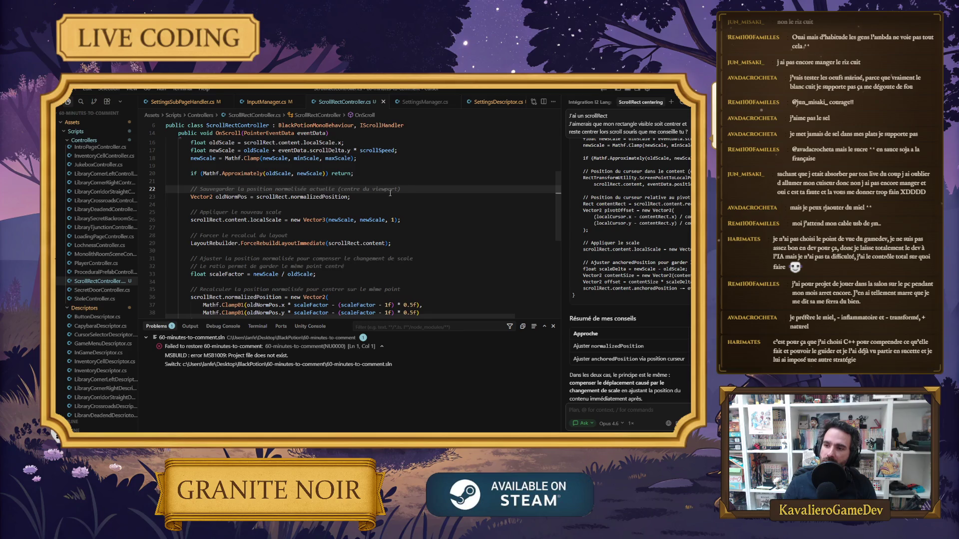
scroll(383, 214, down, 1)
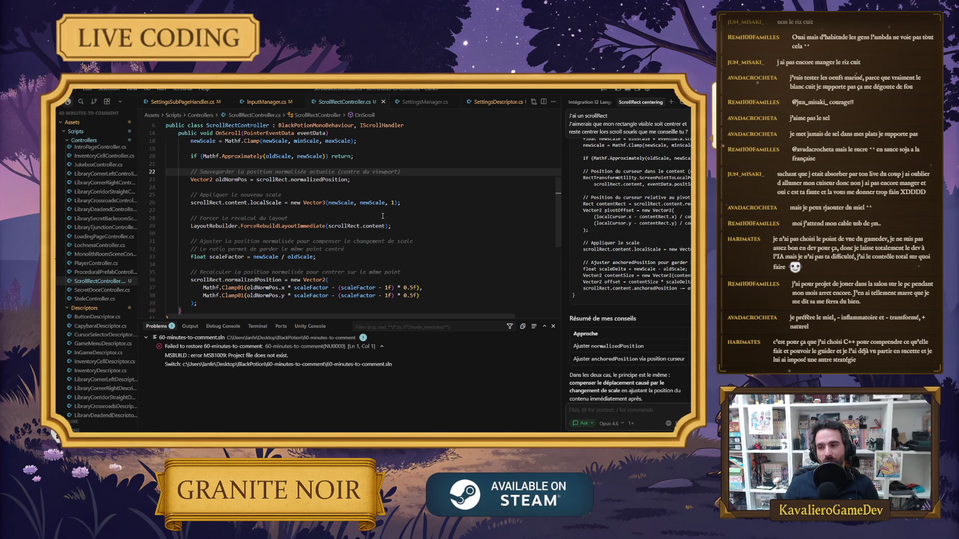
click(308, 191)
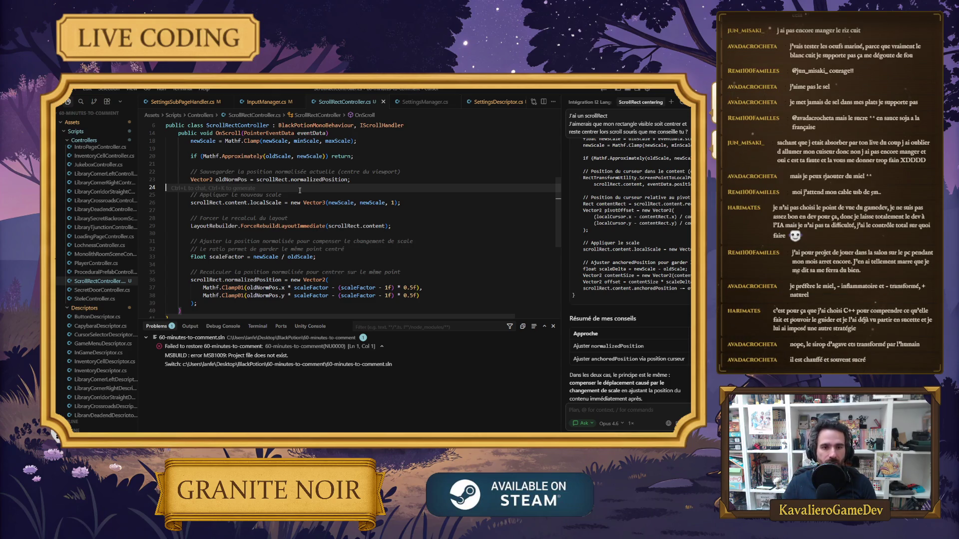
scroll(278, 206, down, 1)
click(259, 194)
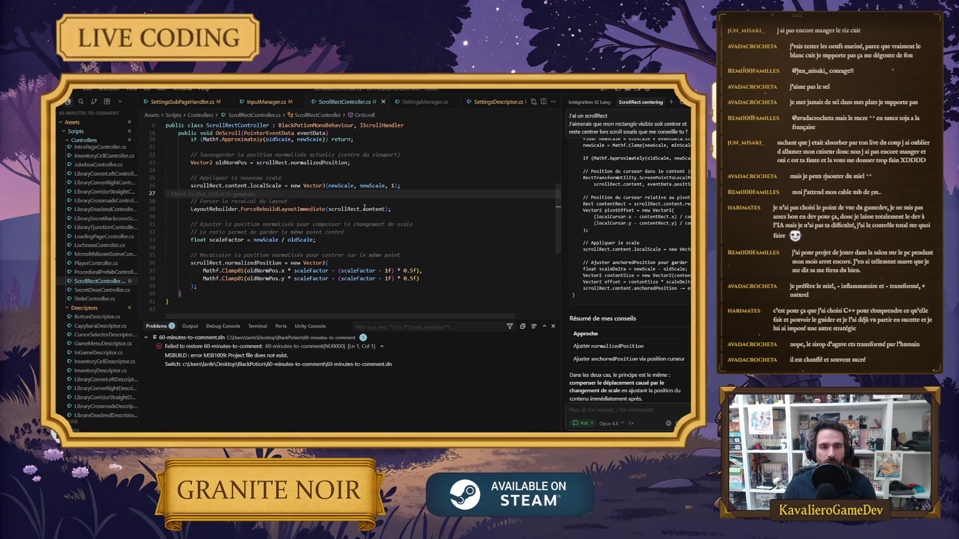
click(275, 166)
scroll(314, 173, up, 2)
key(End)
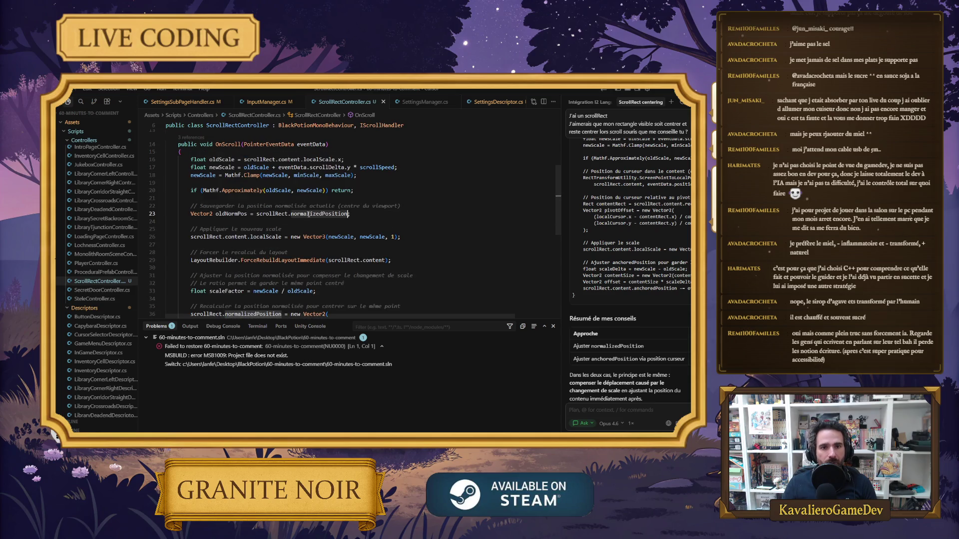
click(387, 216)
click(359, 195)
click(432, 208)
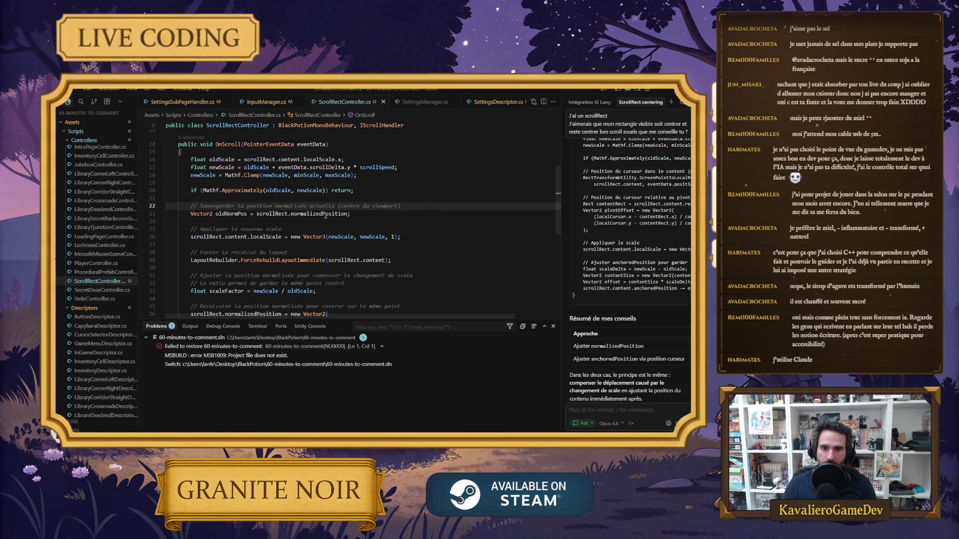
double_click(326, 214)
click(190, 229)
drag(191, 229, 300, 229)
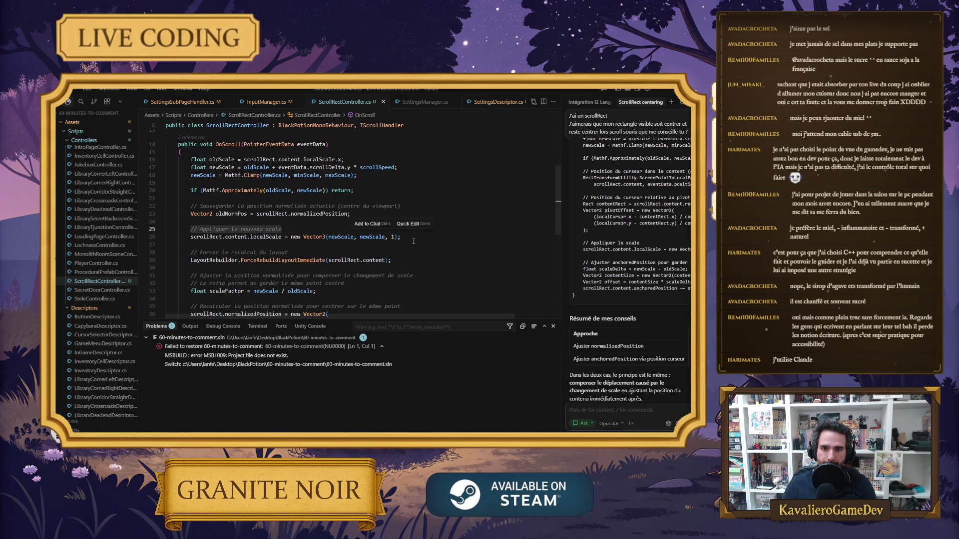
double_click(281, 260)
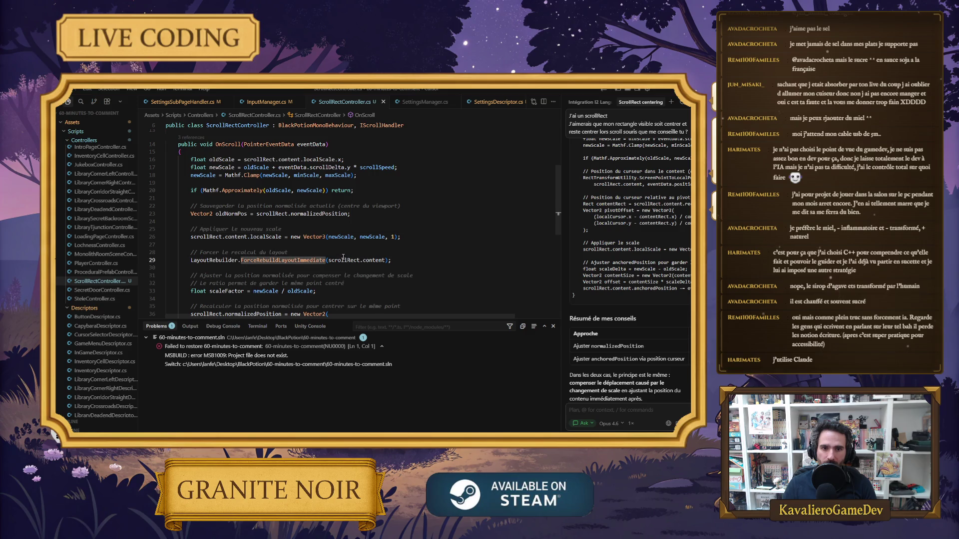
scroll(367, 248, down, 1)
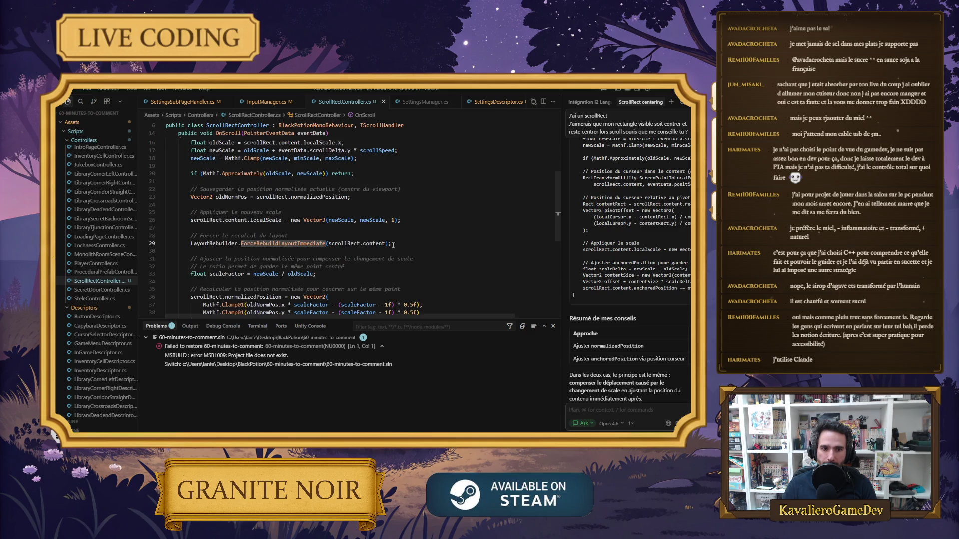
drag(318, 274, 153, 259)
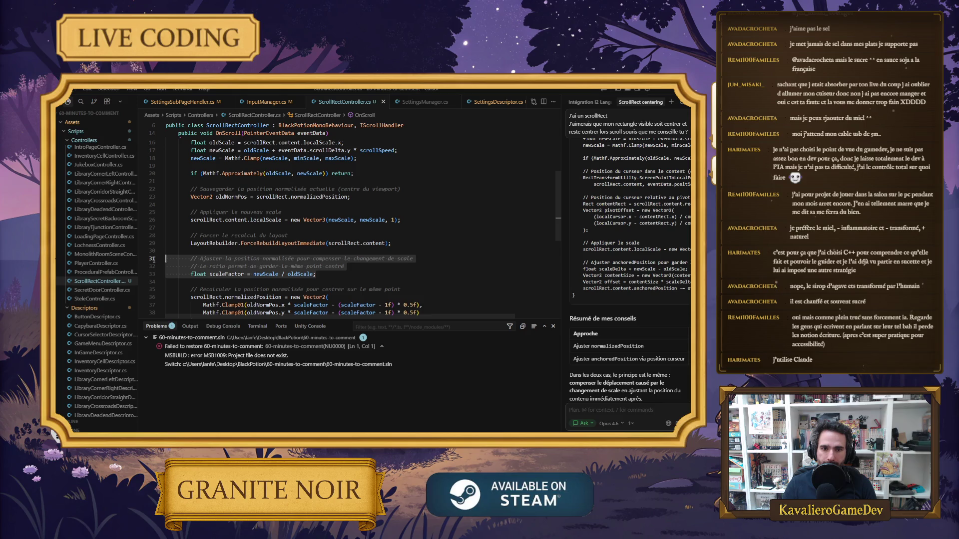
click(413, 259)
scroll(414, 259, down, 2)
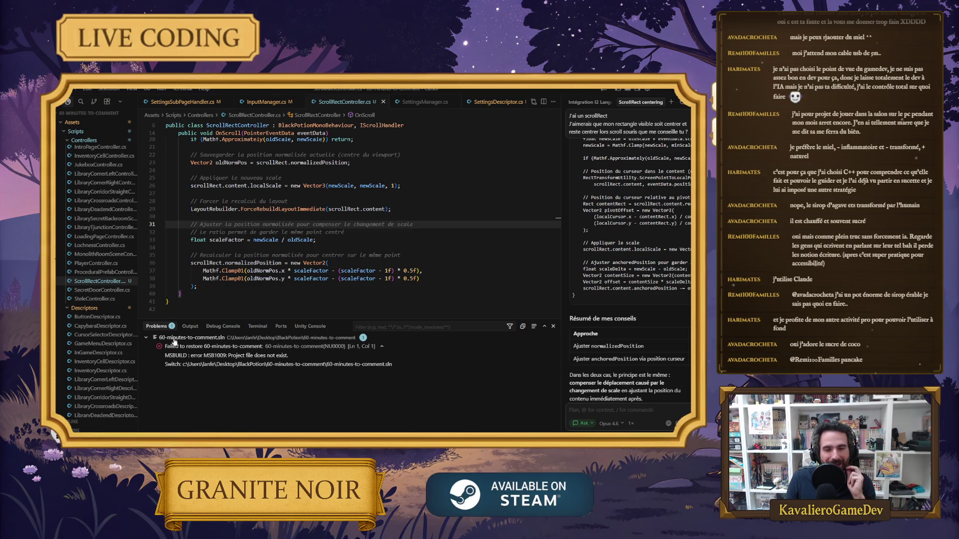
click(203, 294)
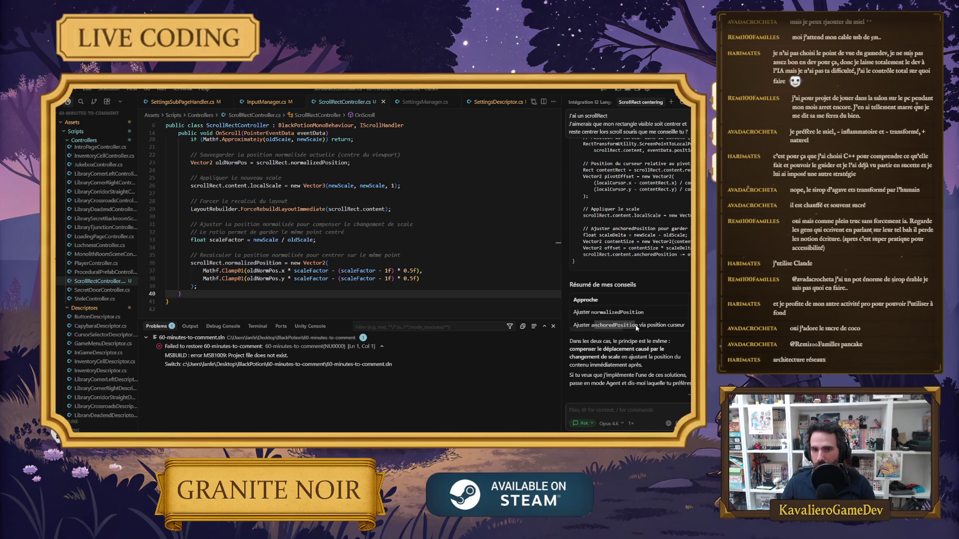
scroll(233, 233, up, 2)
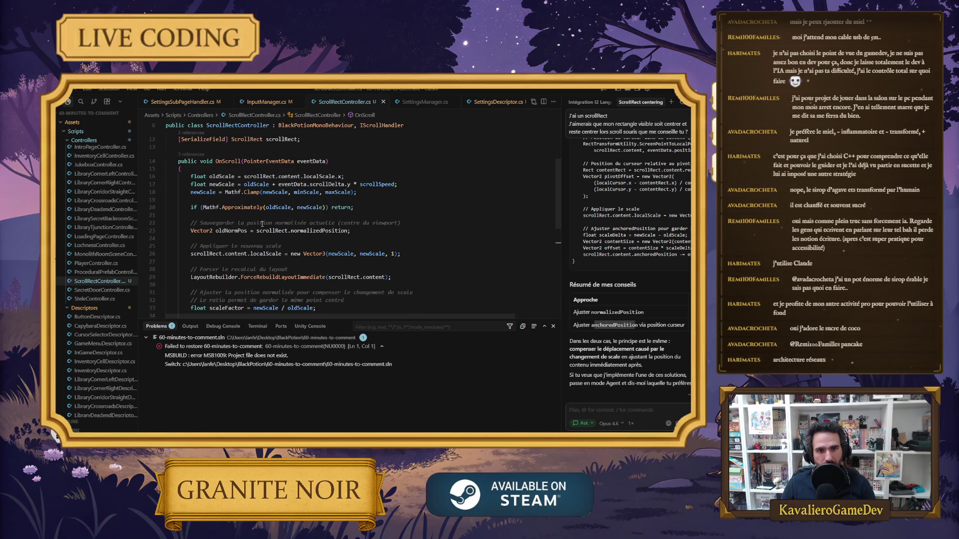
scroll(259, 215, down, 2)
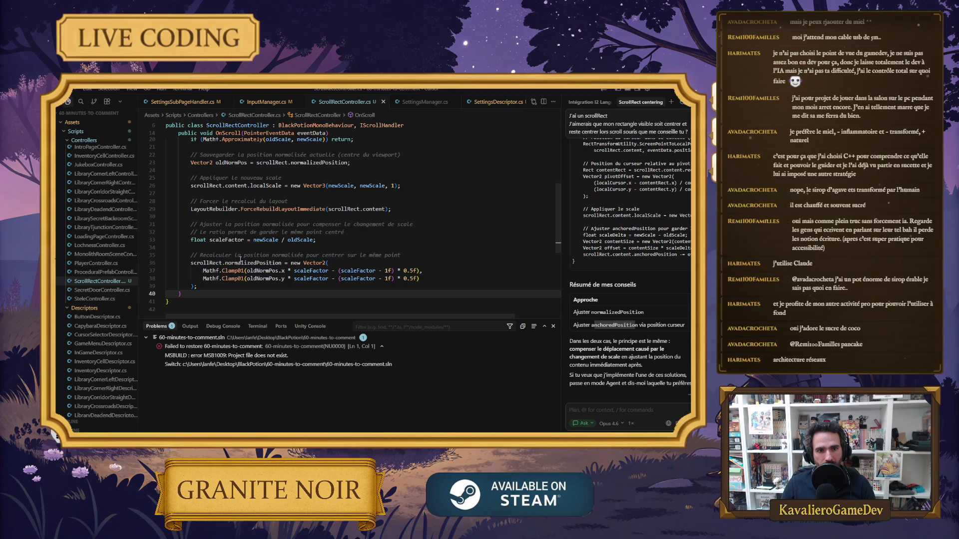
mouse_move(656, 325)
mouse_down()
mouse_move(685, 325)
mouse_move(637, 327)
mouse_up()
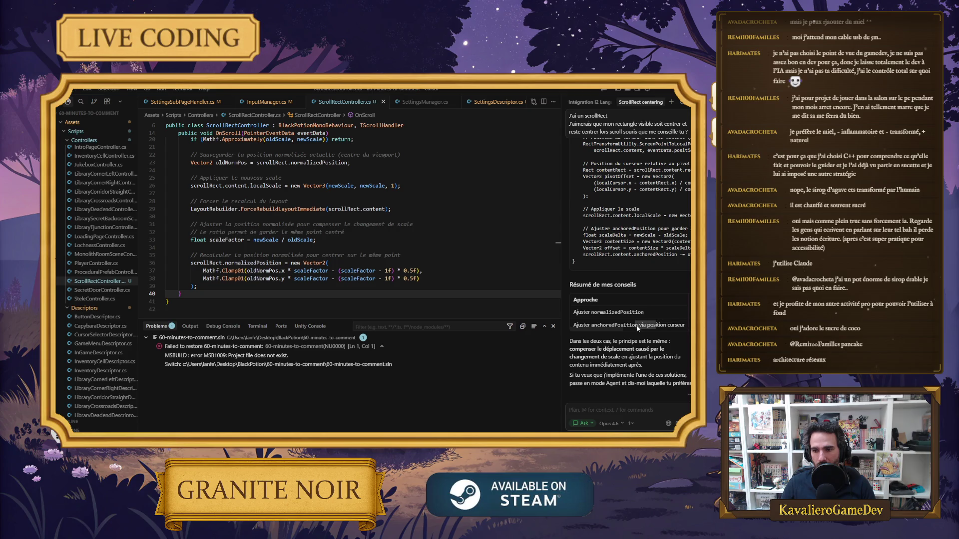
click(642, 325)
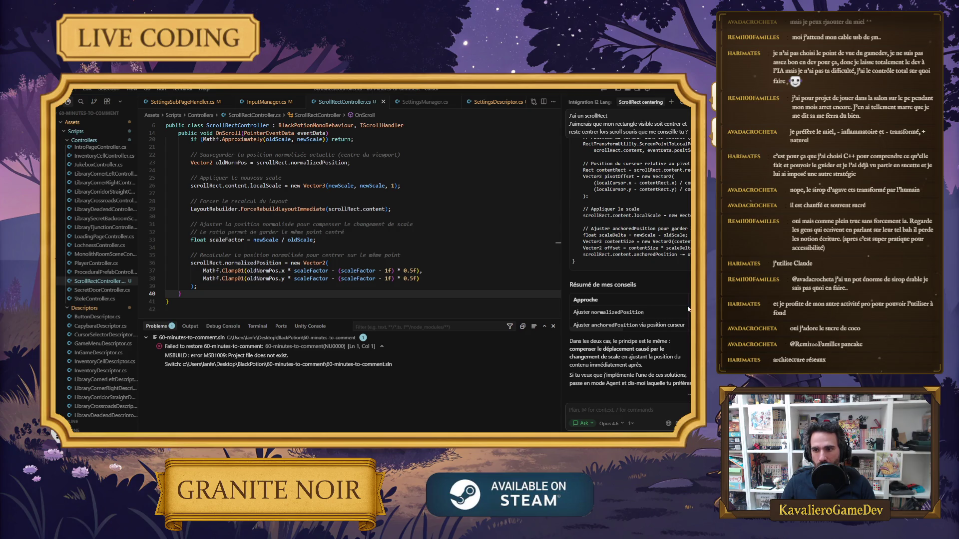
double_click(592, 324)
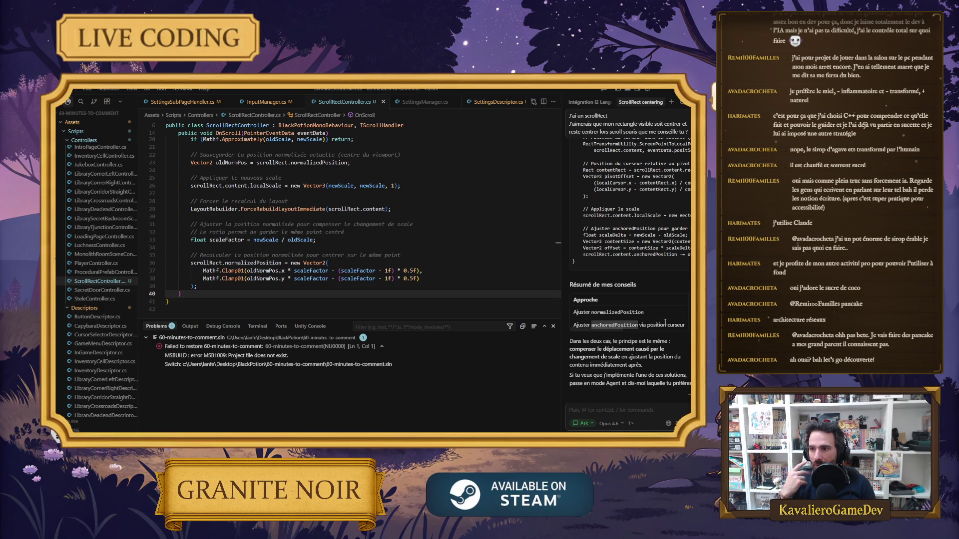
scroll(309, 278, down, 1)
scroll(310, 278, down, 1)
click(241, 278)
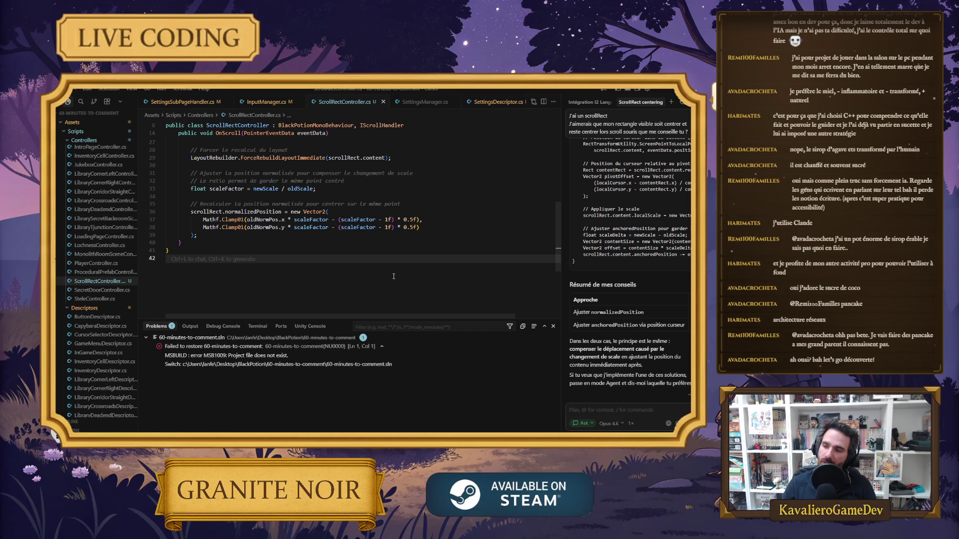
Mark the 'Ajuster normalizedPosition' advice and switch Cursor's chat from Ask to Agent mode.
key(Up)
key(Up)
key(Up)
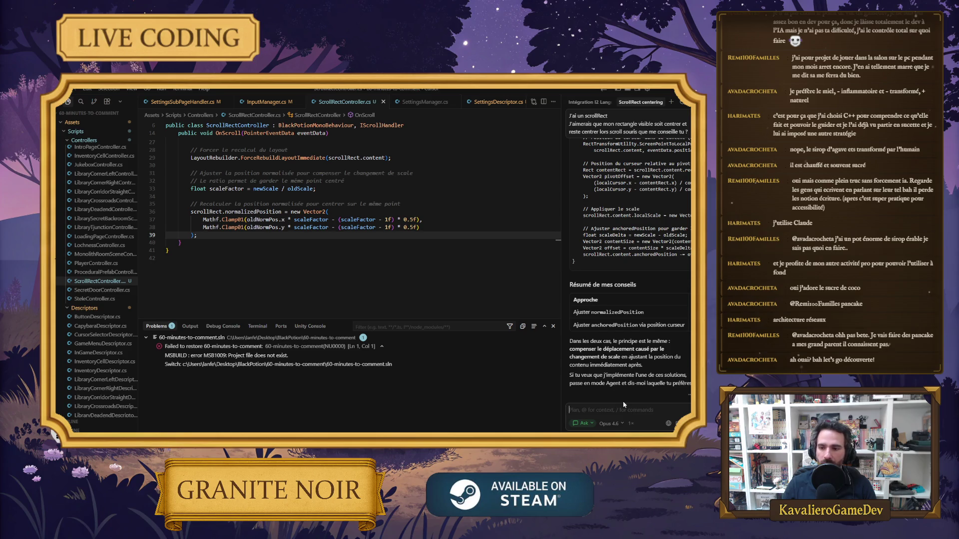
drag(644, 314, 570, 313)
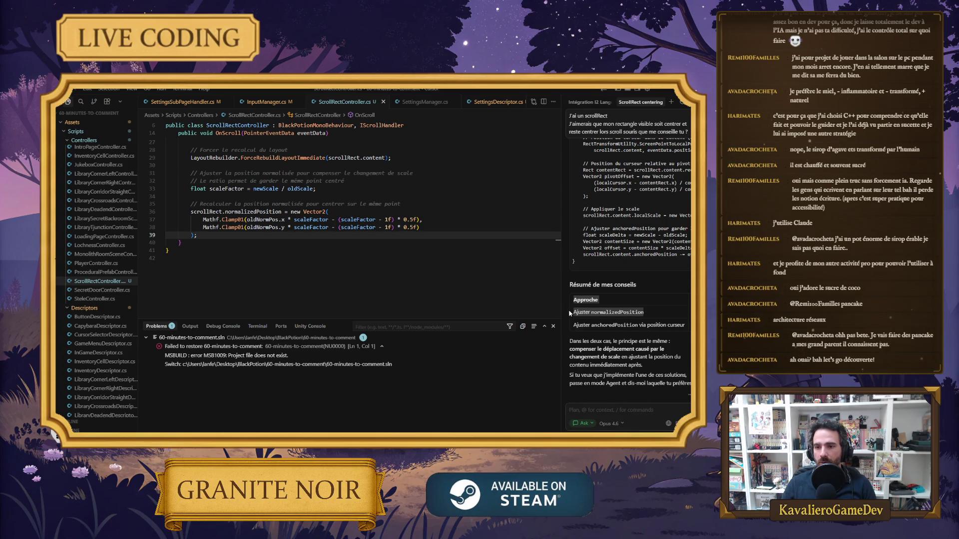
click(594, 412)
click(584, 423)
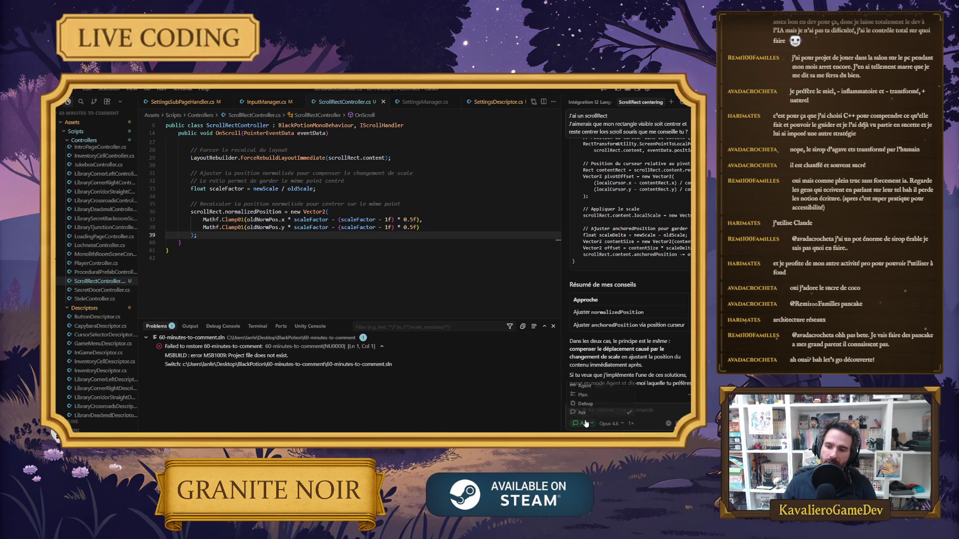
click(589, 385)
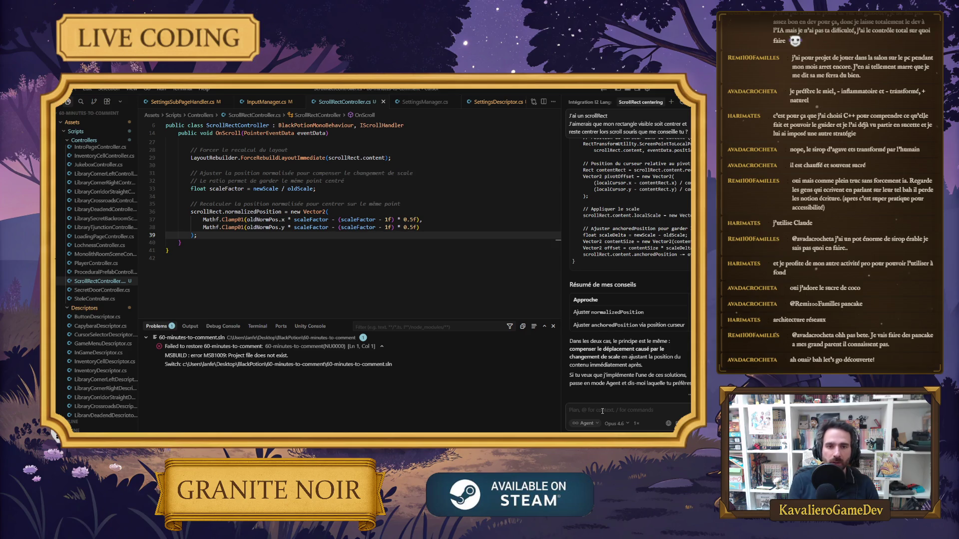
Ask the agent 'J'ai encore un decalage lors du zoom in zoom out je comprend pas pk ?'.
text(J4o)
key(BackSpace)
key(BackSpace)
key(BackSpace)
text(J'a)
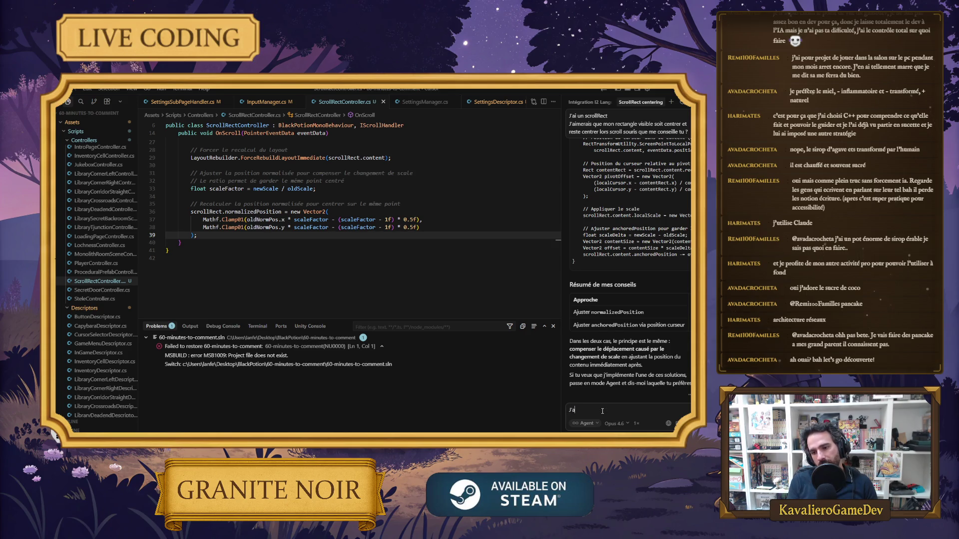
text(i encore un decal)
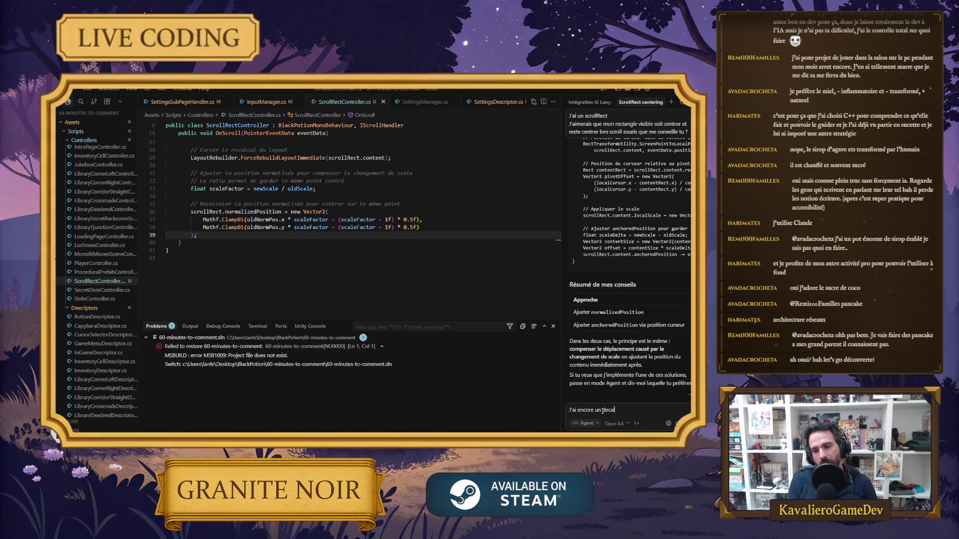
text(age lors du z)
text(oom in z)
text(oom)
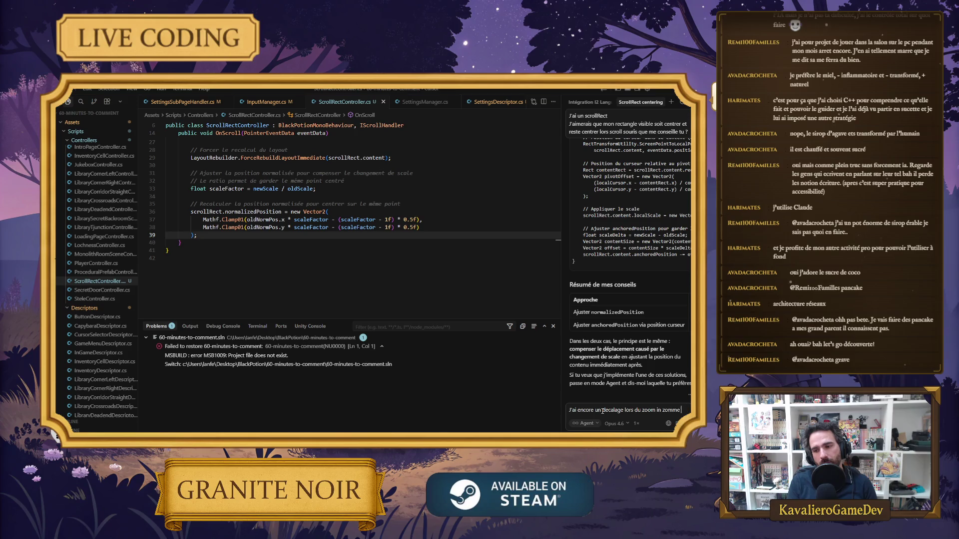
text( out je comprend pas pk)
text( ?)
key(Return)
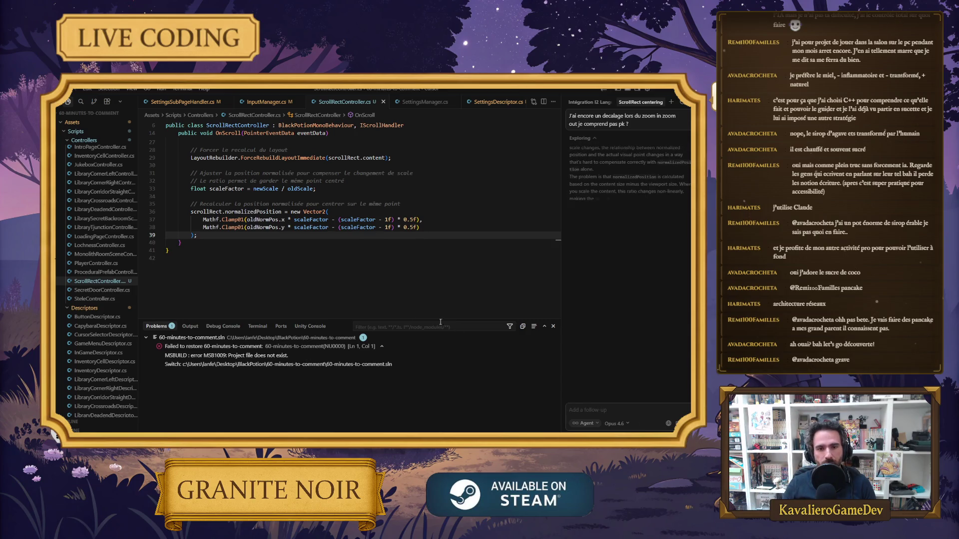
Review the agent's OnScroll rewrite using TransformPoint and InverseTransformPoint instead of normalizedPosition.
scroll(235, 254, up, 10)
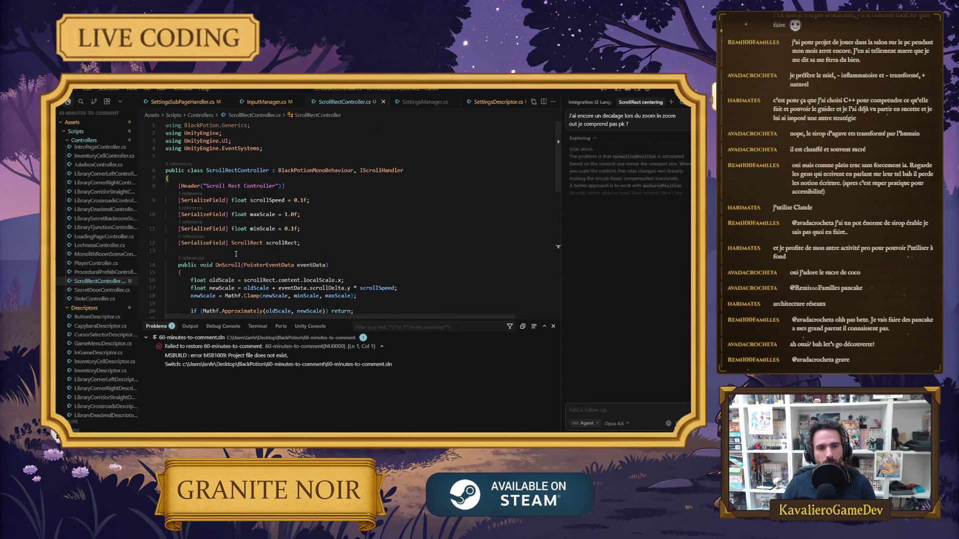
scroll(236, 254, down, 10)
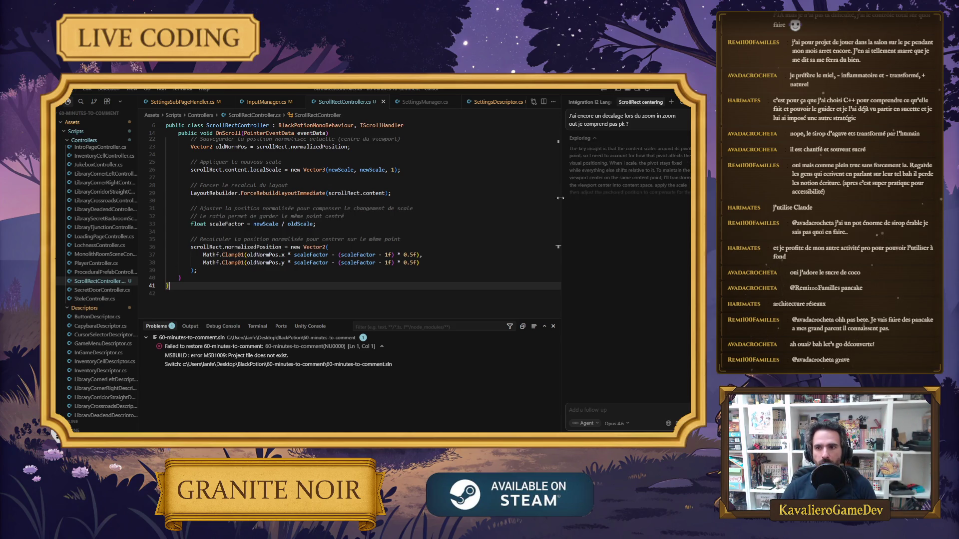
scroll(632, 231, up, 1)
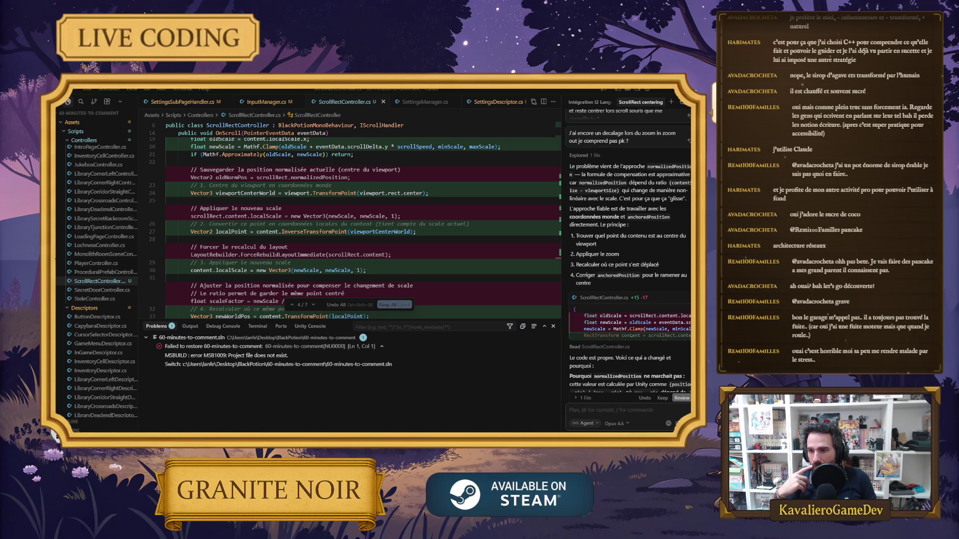
Read the agent's explanation of why the normalizedPosition approach failed.
scroll(628, 250, down, 2)
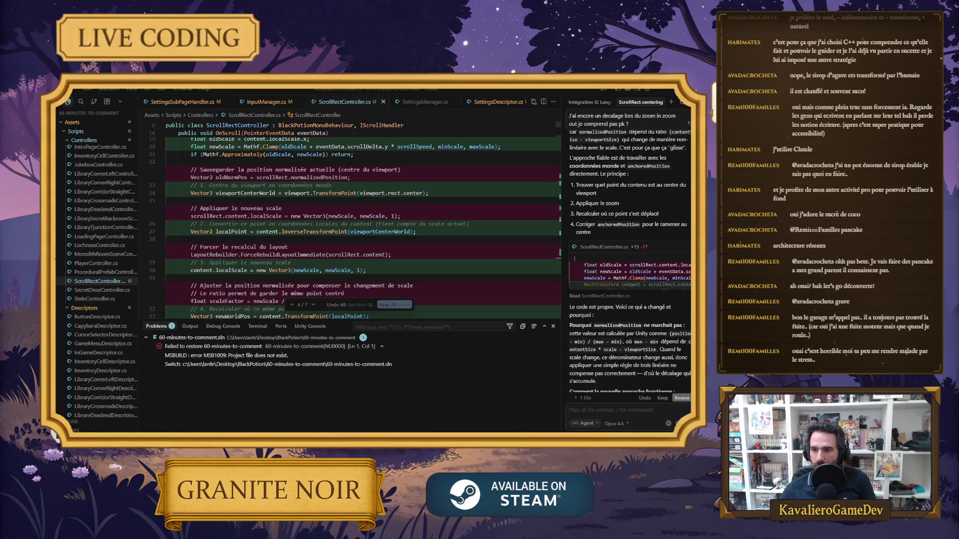
scroll(629, 249, down, 1)
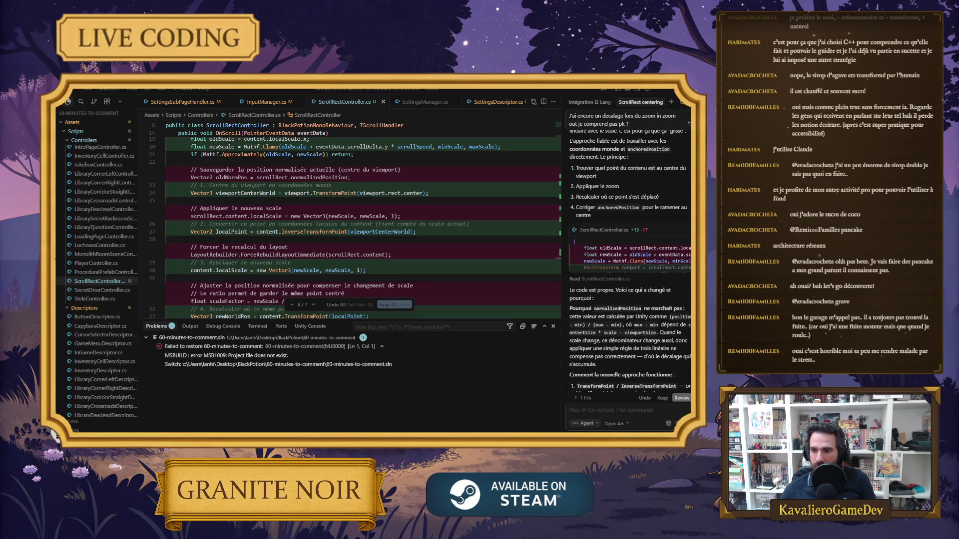
scroll(630, 259, down, 1)
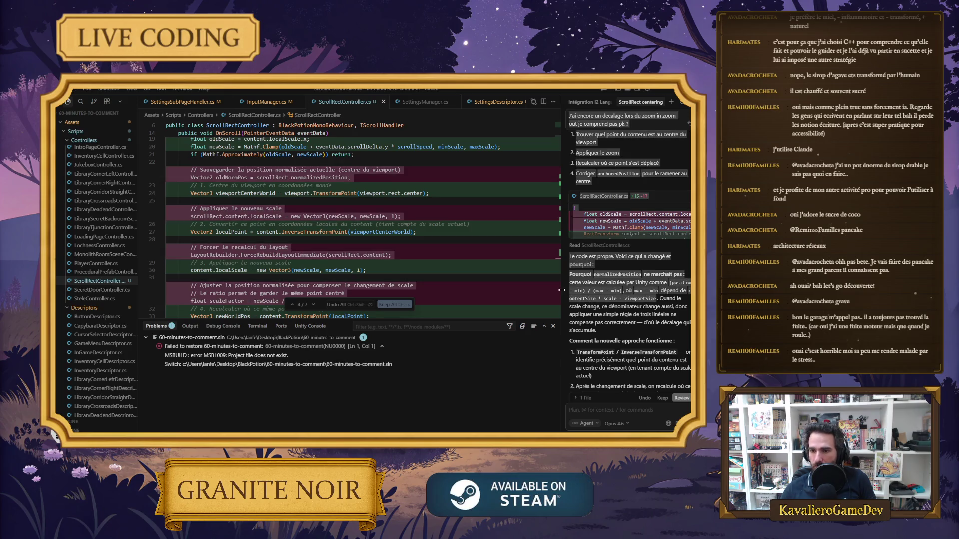
drag(676, 290, 671, 283)
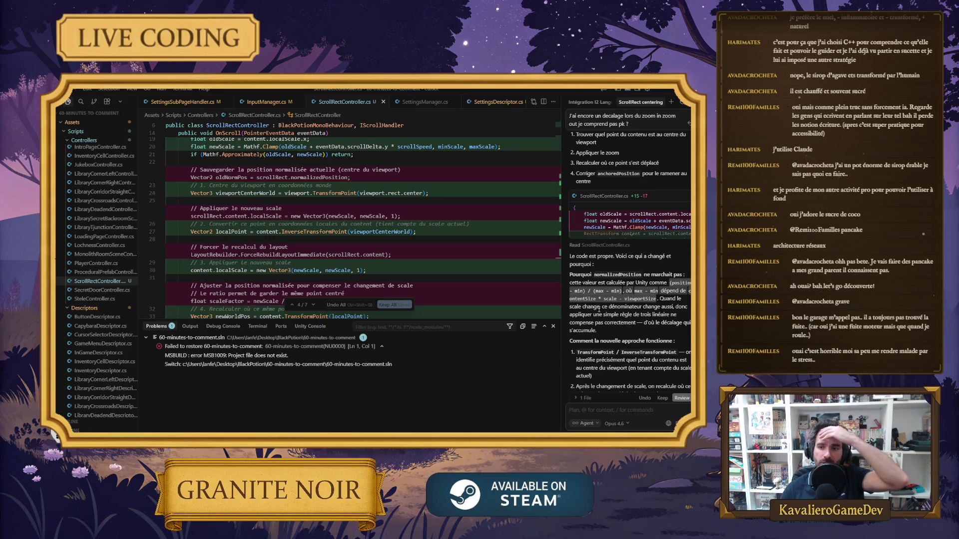
click(594, 308)
scroll(621, 315, down, 1)
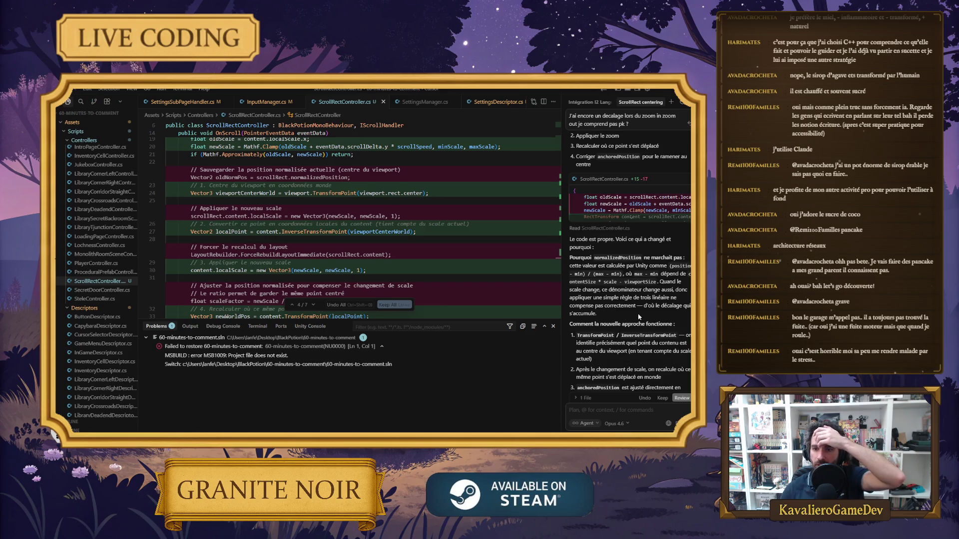
scroll(639, 316, down, 2)
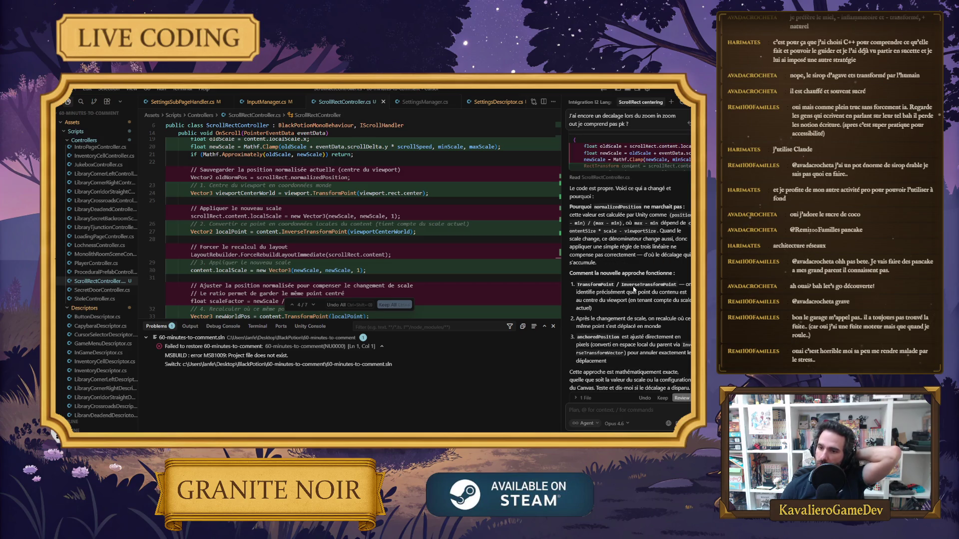
Scroll through the inline +15 −17 diff of OnScroll in ScrollRectController.cs.
scroll(329, 258, up, 5)
mouse_move(245, 233)
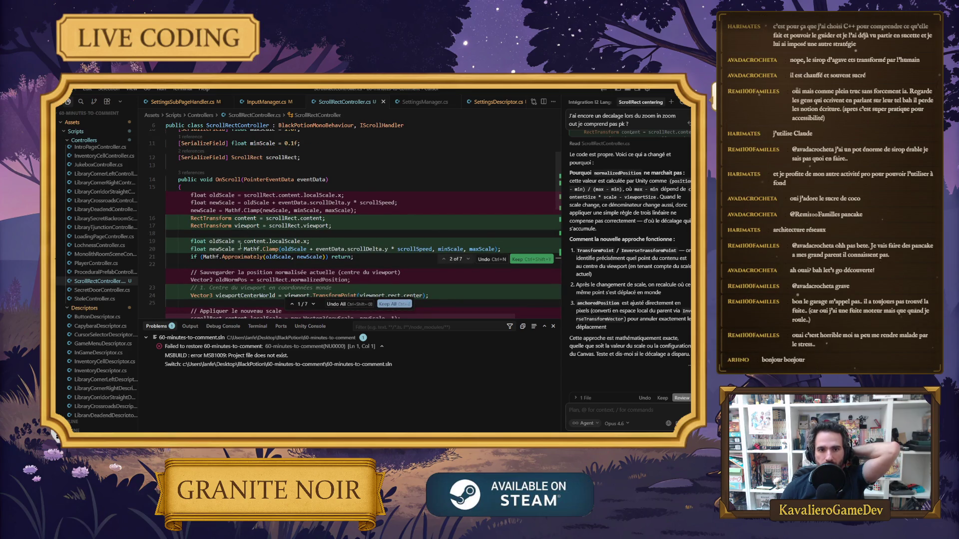
scroll(273, 241, down, 1)
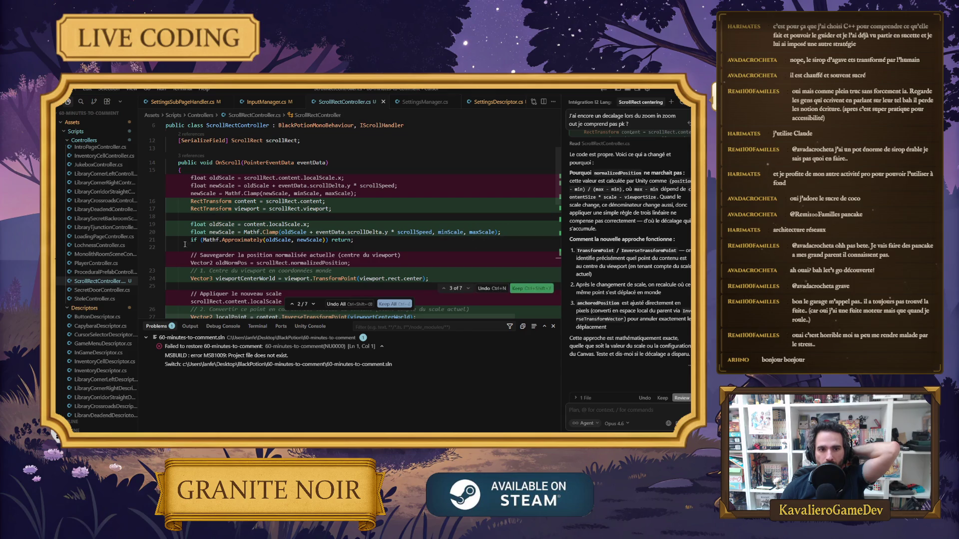
scroll(261, 261, down, 3)
scroll(261, 261, down, 2)
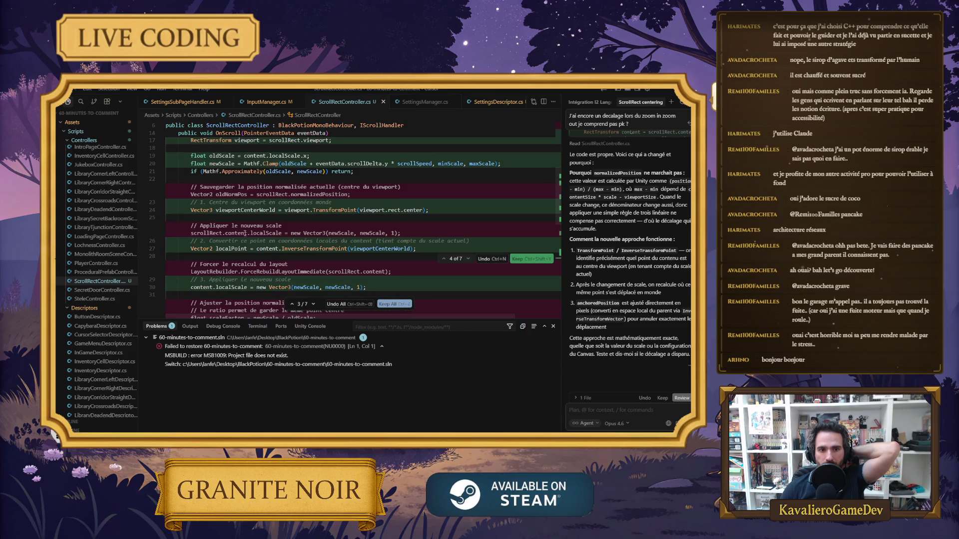
mouse_move(329, 234)
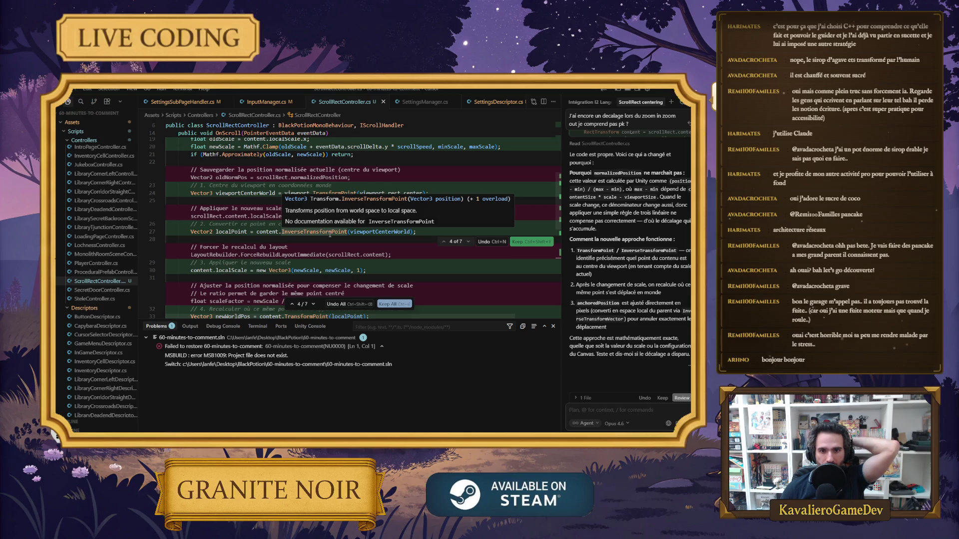
scroll(329, 235, down, 1)
scroll(330, 237, down, 4)
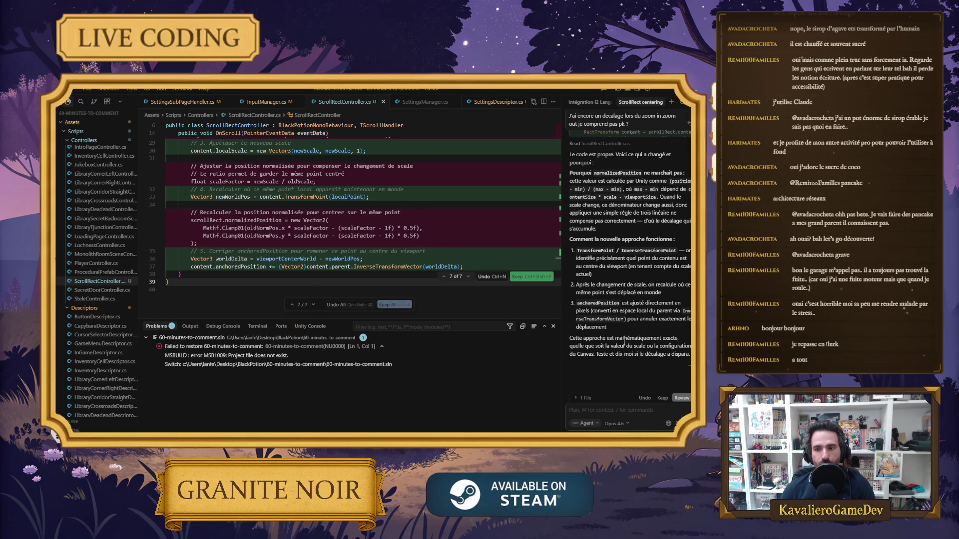
Keep all the suggested OnScroll changes and return to the Unity editor.
click(662, 399)
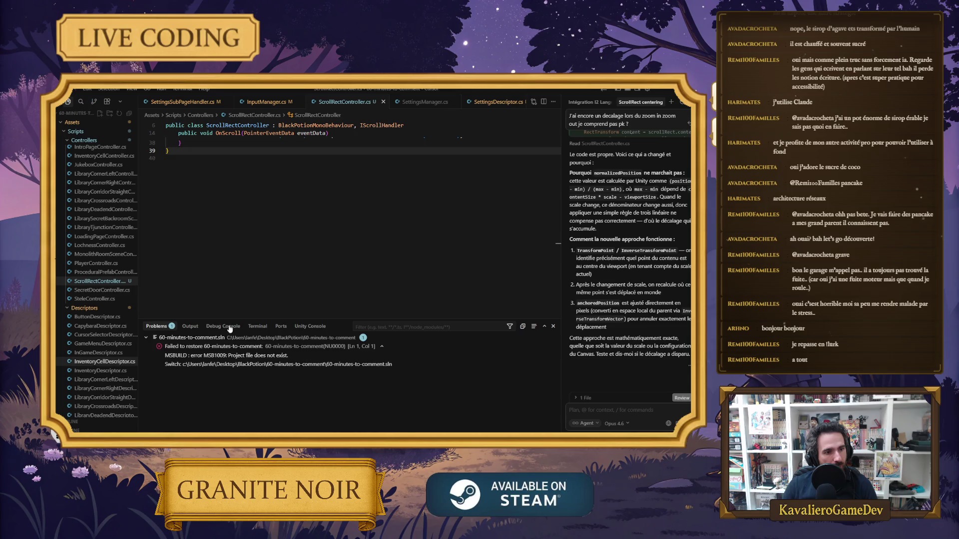
click(260, 239)
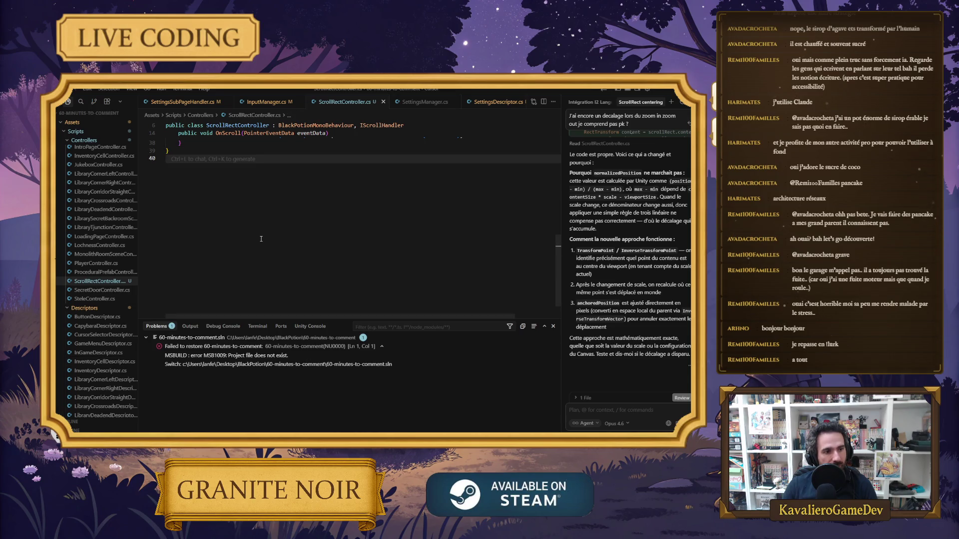
key(alt+Tab)
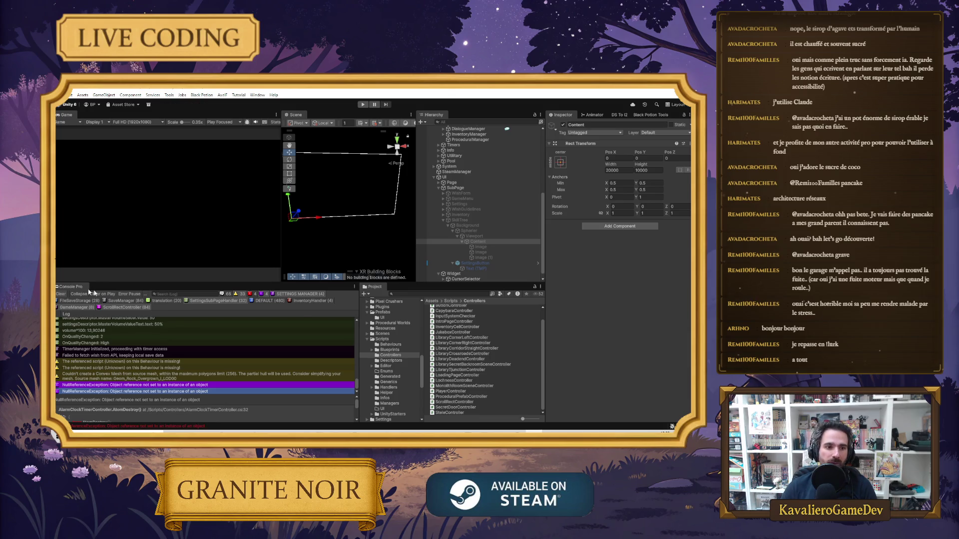
Clear the Console Pro log and start the game in Play mode.
click(61, 294)
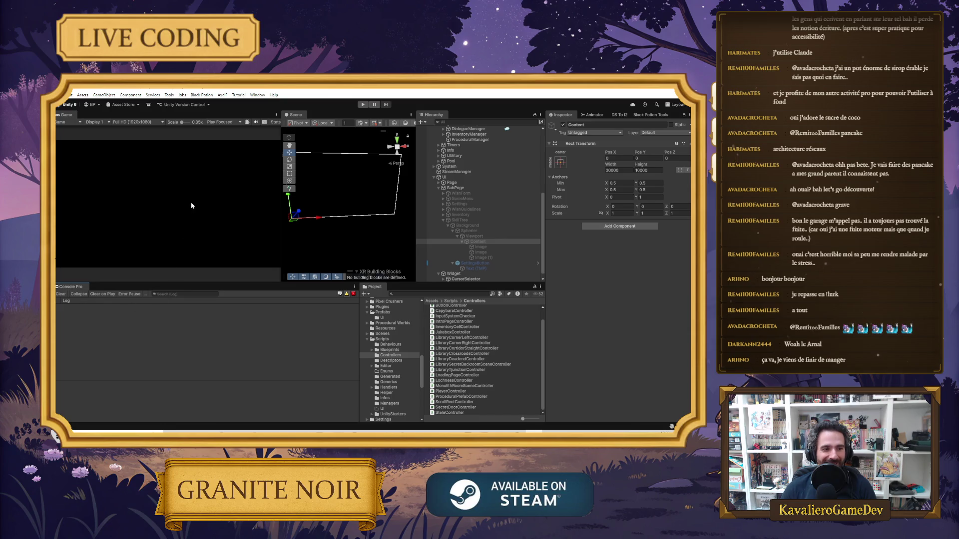
click(365, 104)
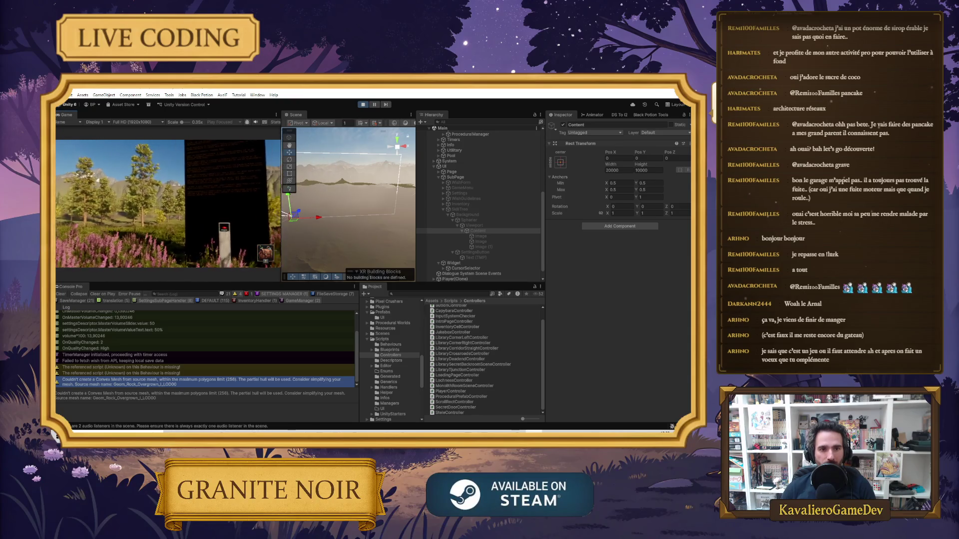
Zoom the running skill tree in and out, ending at 0.53 scale, then bring up the Reddit browser.
scroll(183, 214, down, 1)
scroll(176, 219, down, 5)
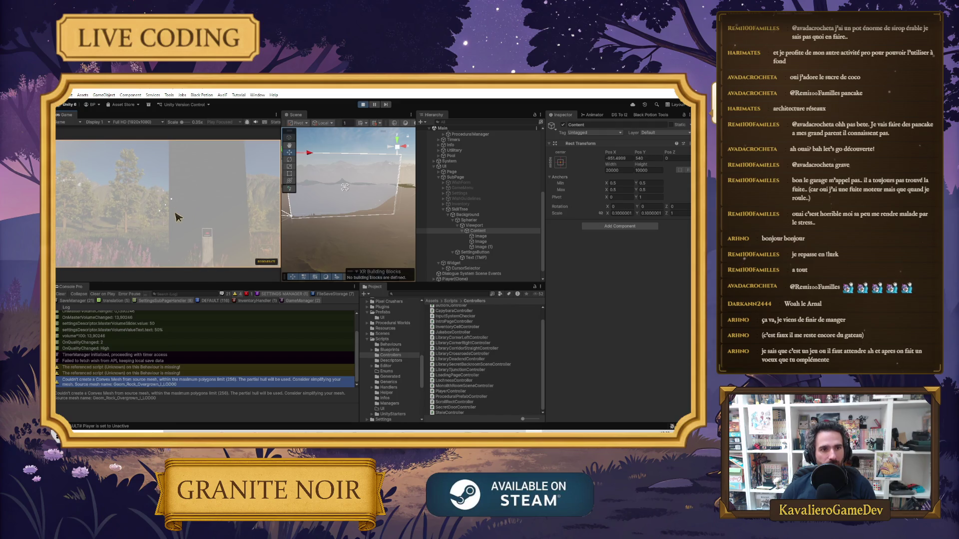
scroll(170, 210, up, 5)
scroll(167, 210, down, 2)
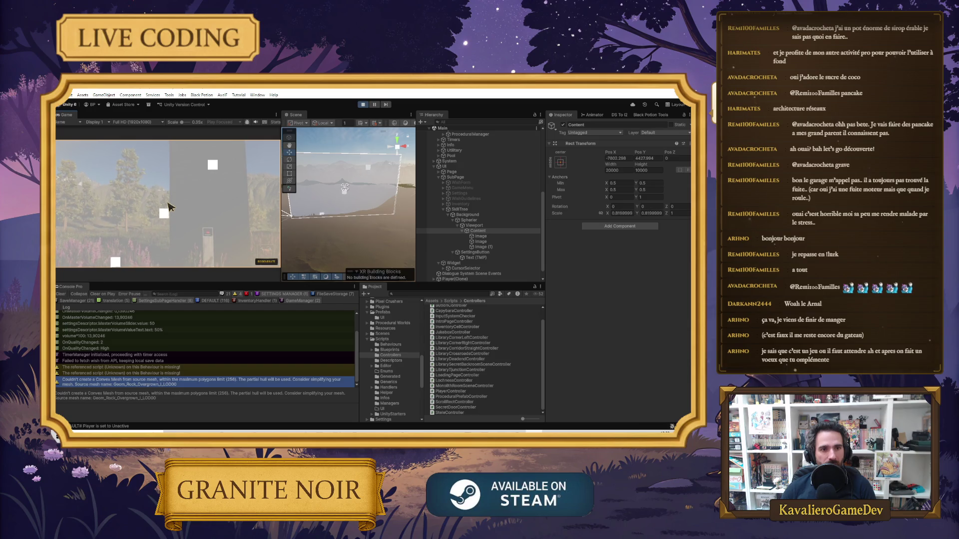
scroll(185, 218, up, 3)
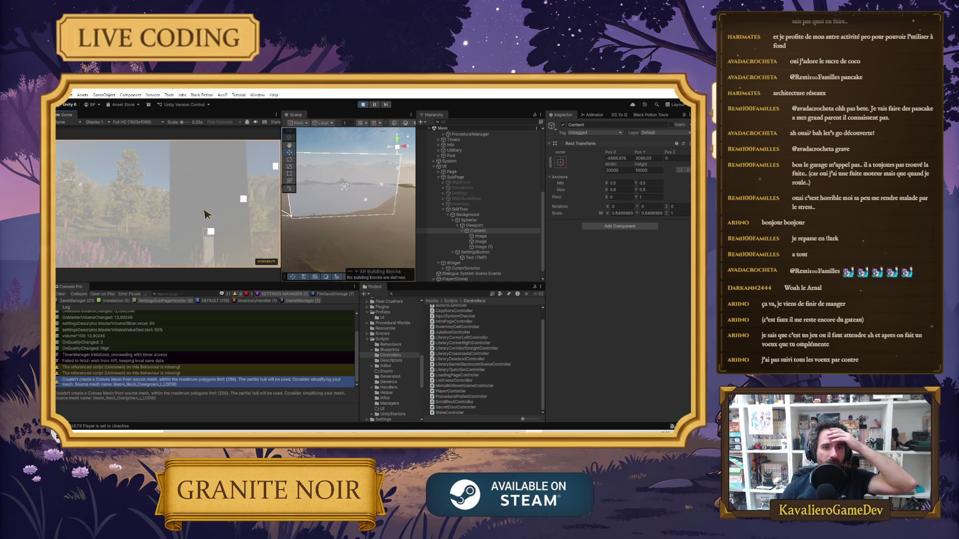
scroll(200, 206, down, 3)
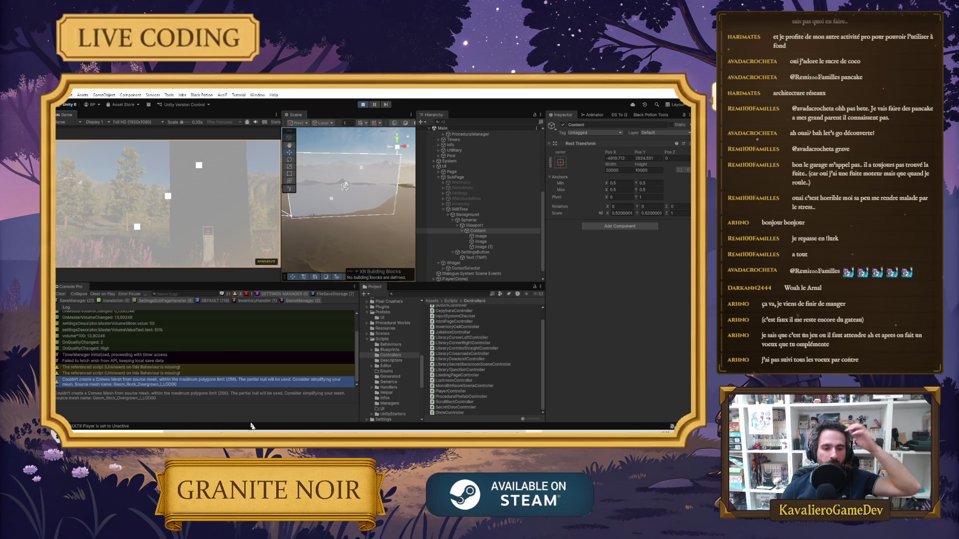
click(264, 414)
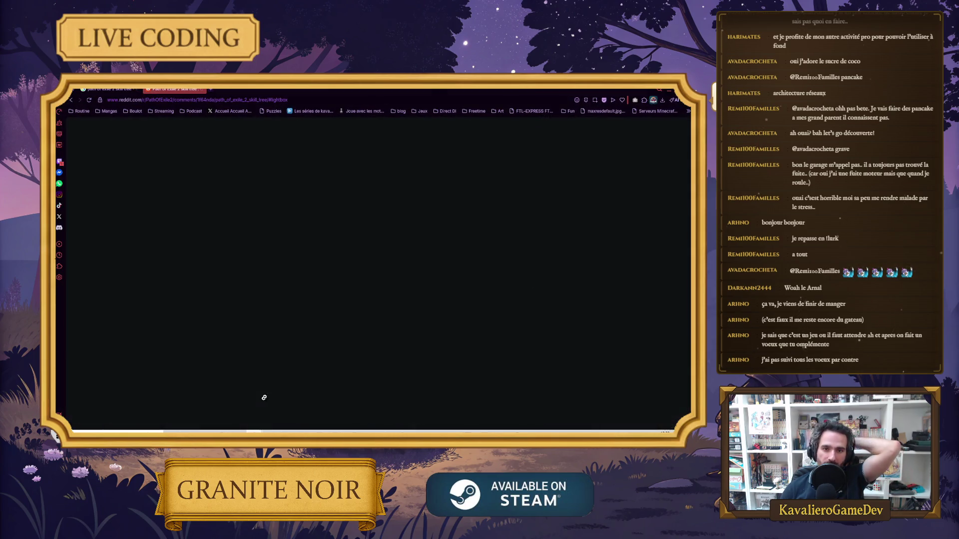
Enlarge the Reddit Path of Exile 2 skill-tree image, then return to Unity.
click(391, 282)
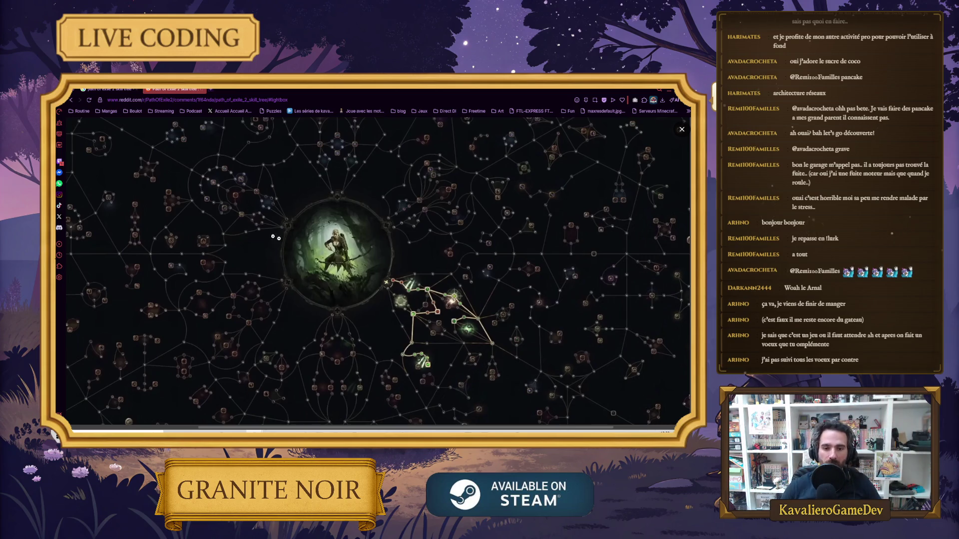
key(alt+Tab)
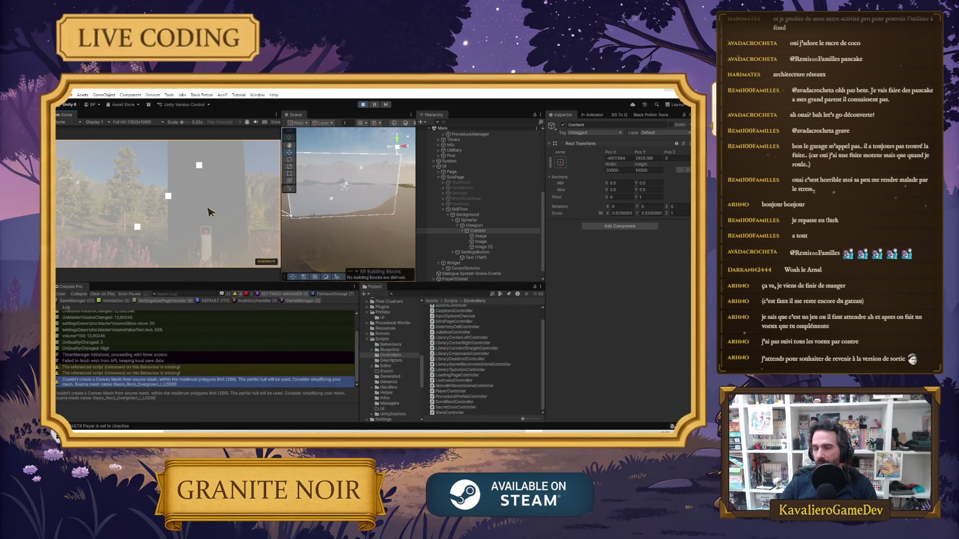
Pan and zoom the skill tree to 0.43 scale, close it, then reopen it with Tab.
mouse_move(189, 224)
mouse_down()
mouse_move(193, 199)
mouse_move(137, 216)
mouse_move(175, 225)
mouse_up()
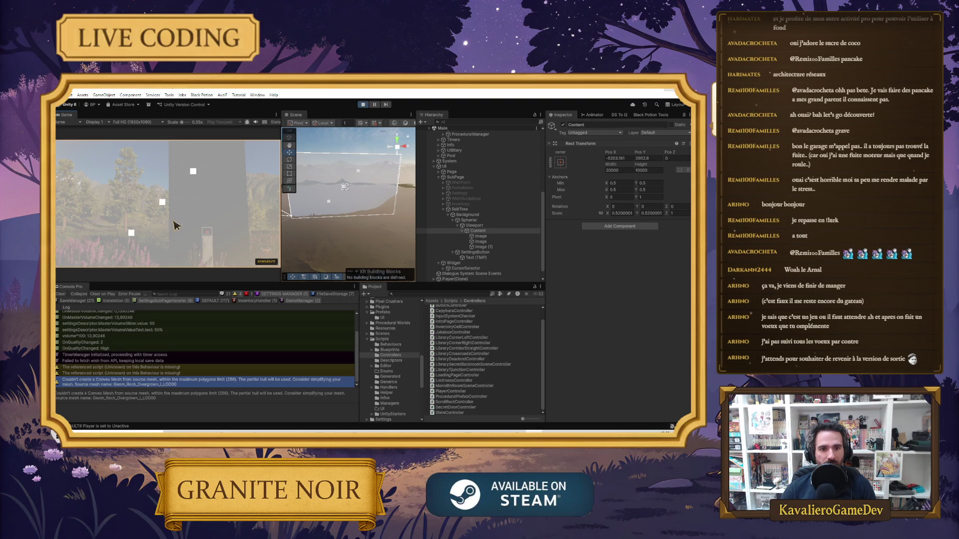
scroll(177, 217, down, 3)
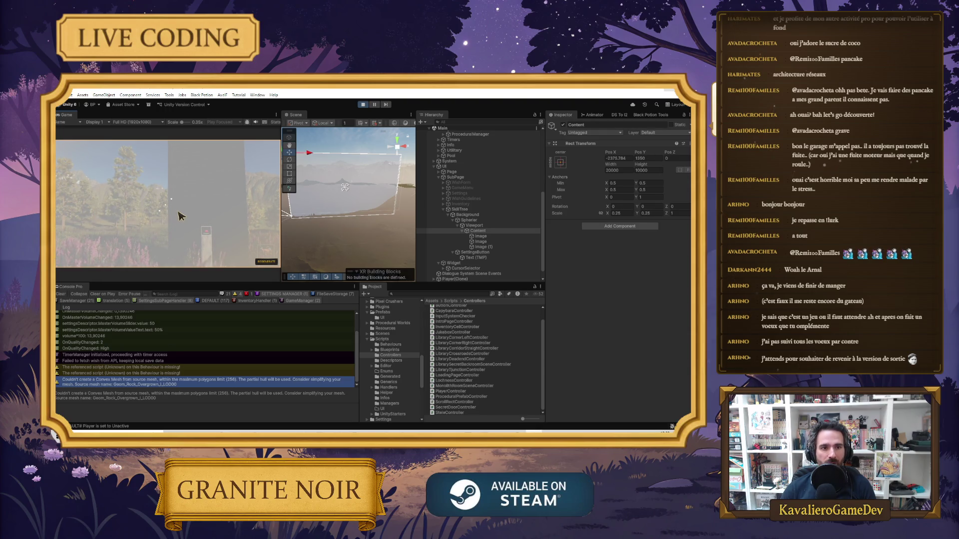
scroll(172, 209, up, 6)
scroll(207, 215, down, 3)
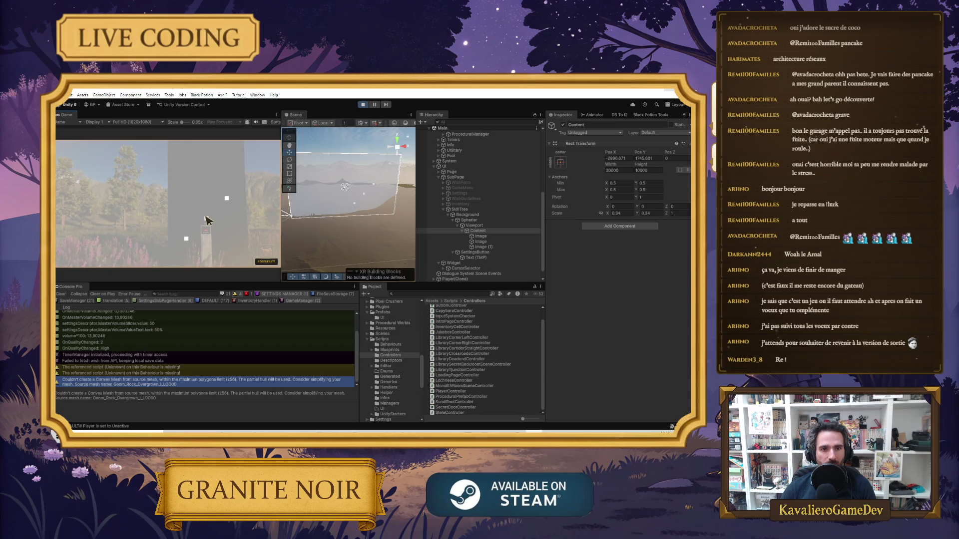
scroll(166, 206, down, 2)
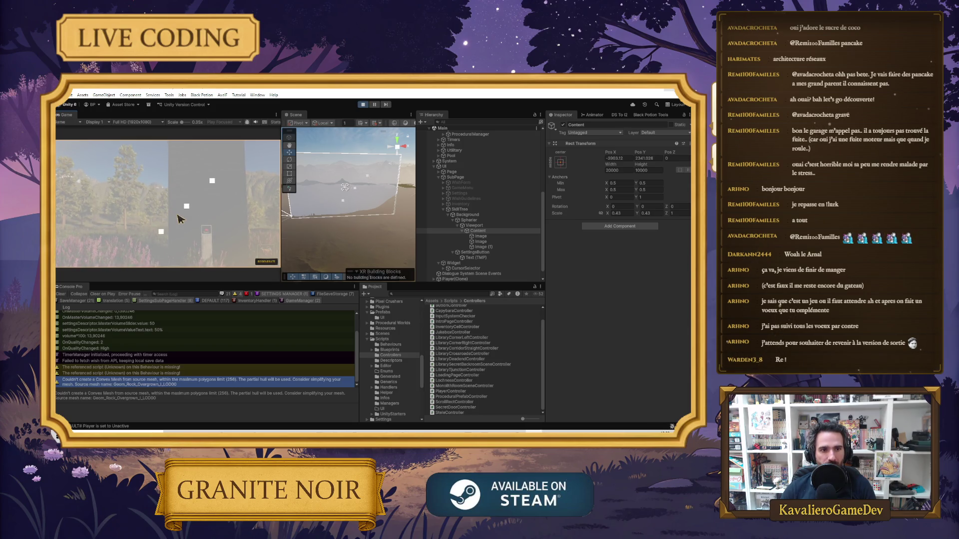
scroll(181, 225, down, 1)
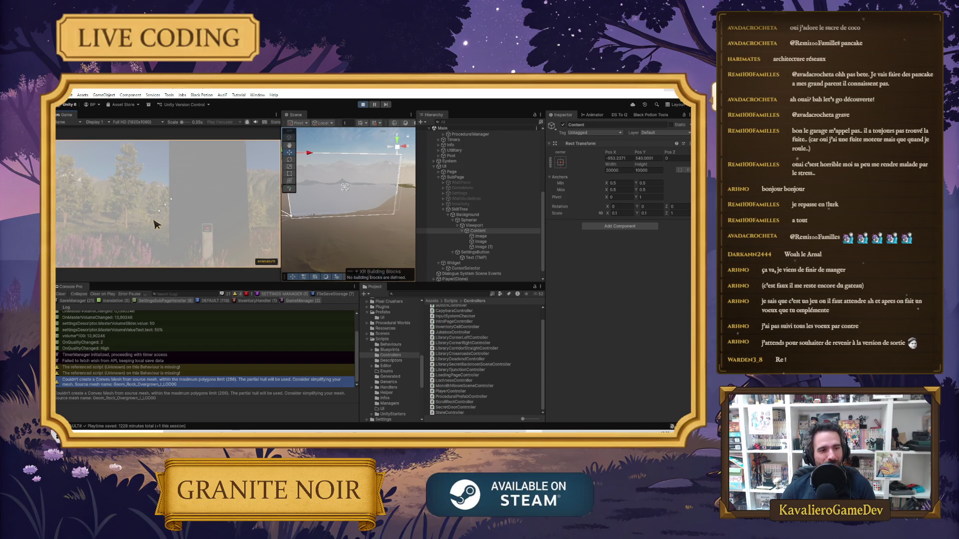
click(207, 223)
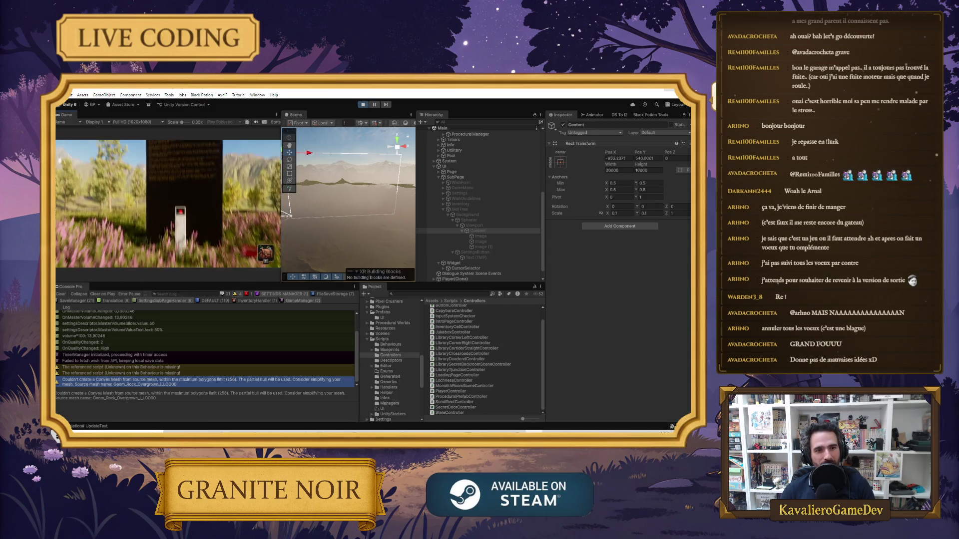
key(Tab)
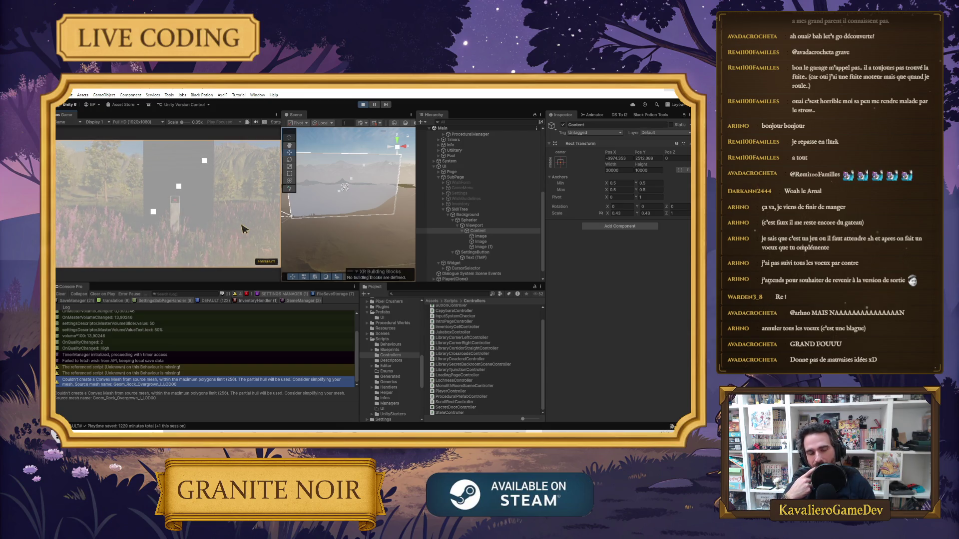
Toggle the skill-tree overlay with Escape, zoom it in, then switch to the Paint.NET reference screenshot.
key(Escape)
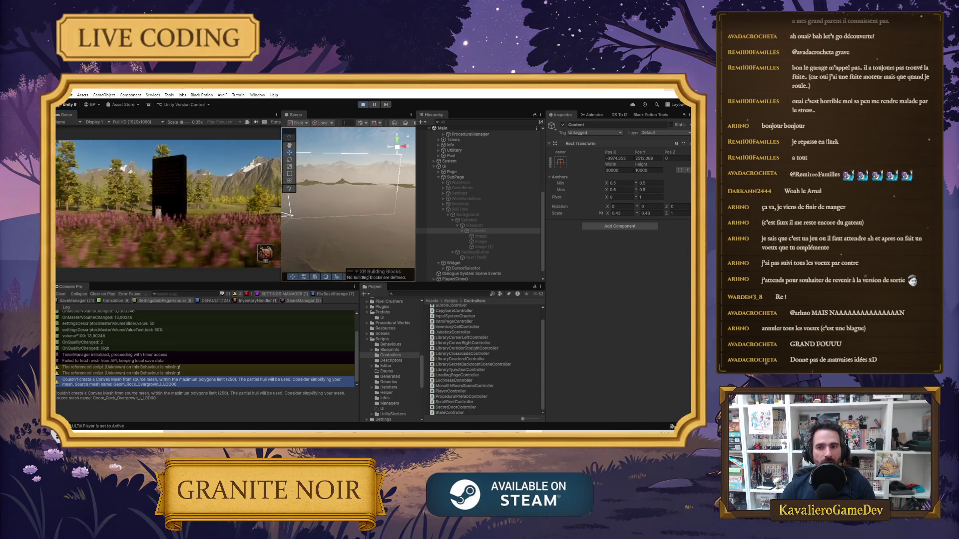
key(Escape)
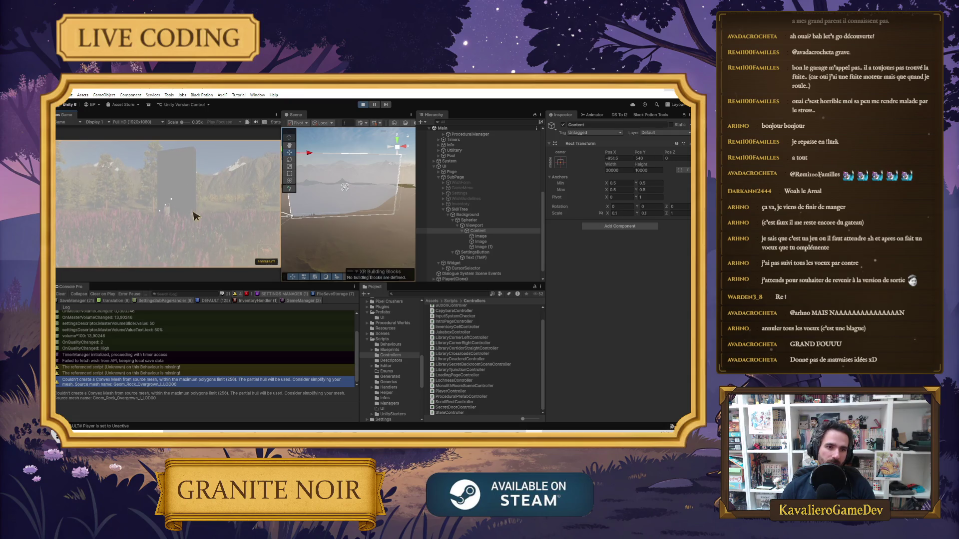
scroll(194, 210, down, 5)
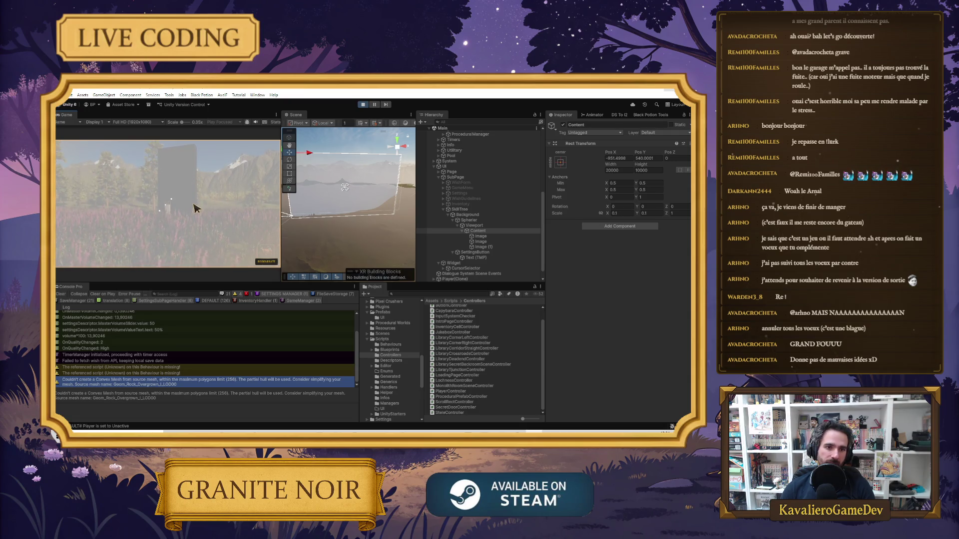
click(196, 208)
key(Escape)
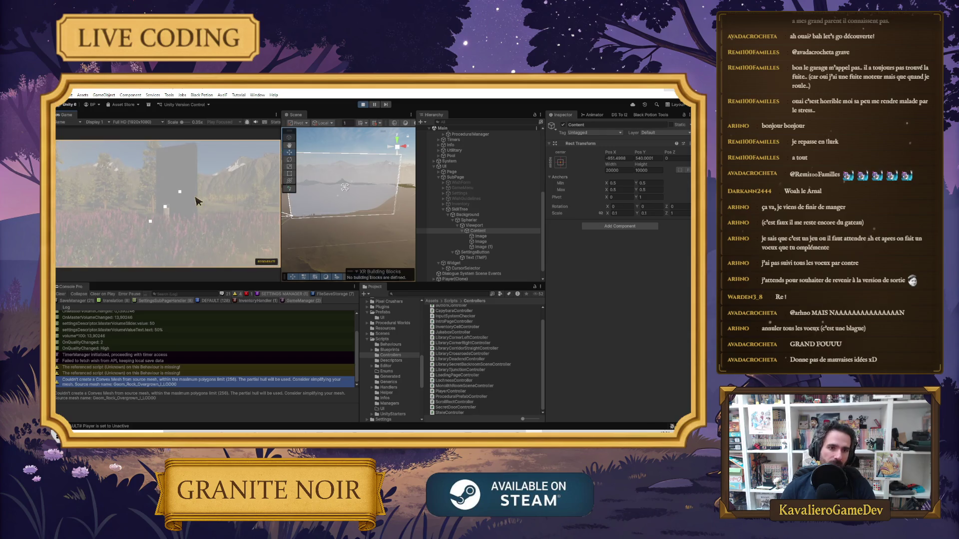
scroll(195, 201, up, 5)
scroll(186, 200, up, 3)
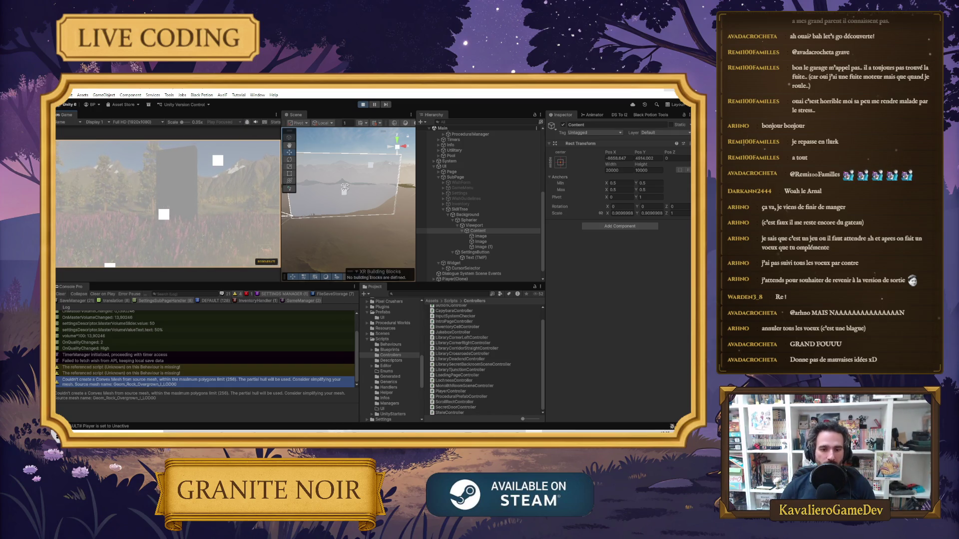
key(alt+Tab)
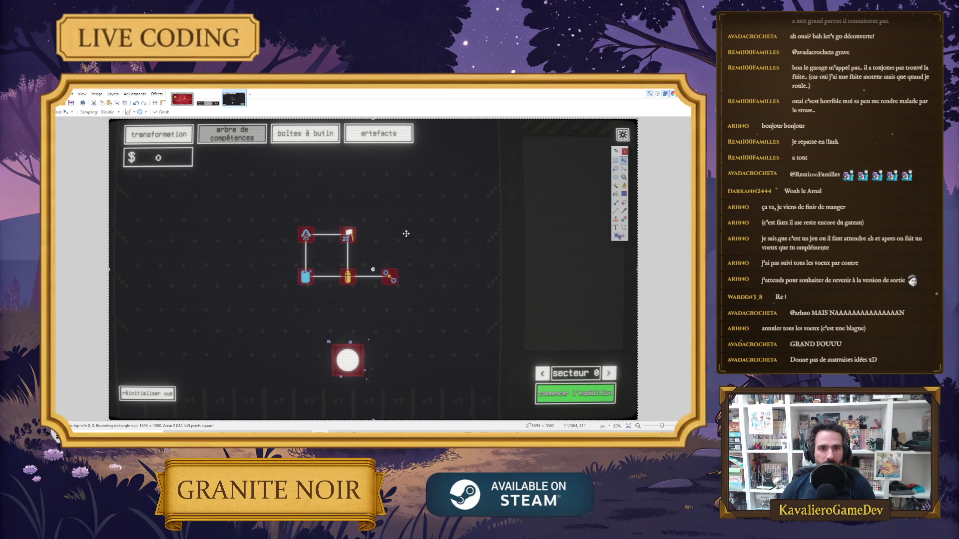
key(alt+Tab)
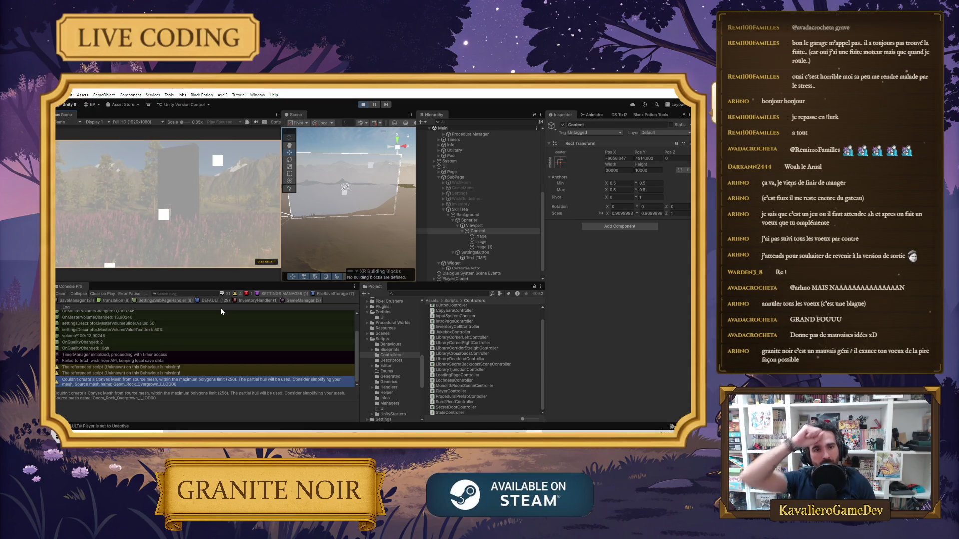
Zoom the skill tree in and out, pan across it, then zoom out to 0.1 scale.
scroll(205, 210, down, 3)
scroll(202, 213, down, 3)
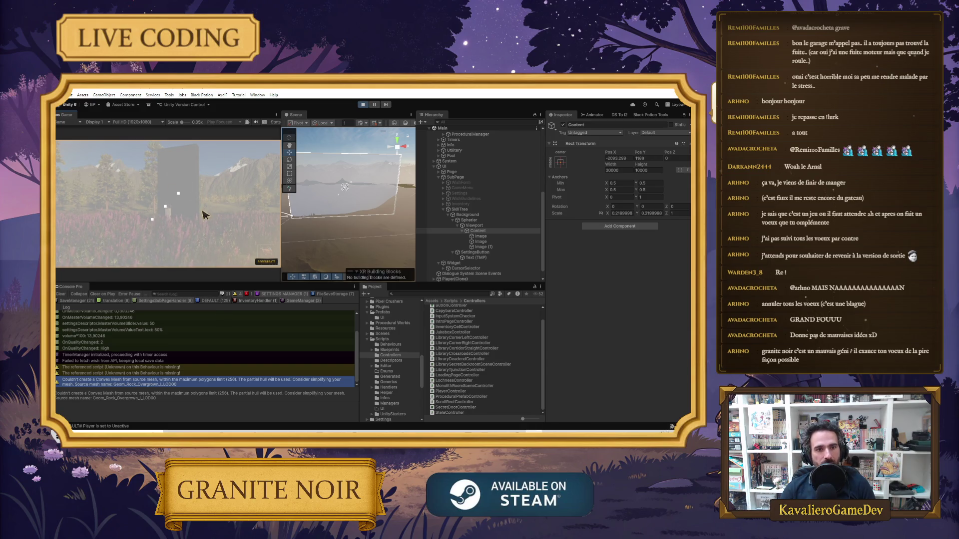
scroll(183, 222, up, 4)
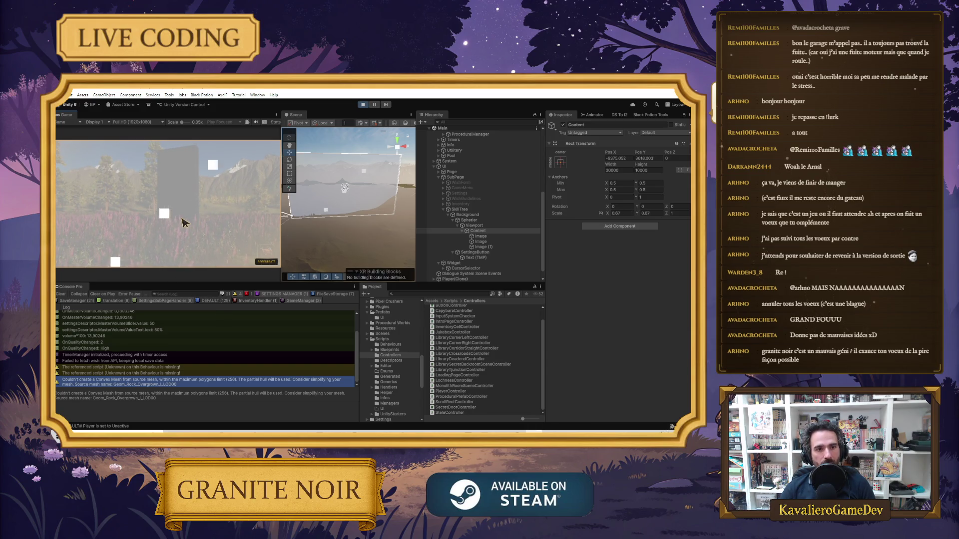
mouse_move(232, 199)
mouse_down()
mouse_move(201, 210)
mouse_move(199, 236)
mouse_move(178, 231)
mouse_move(161, 199)
mouse_up()
scroll(162, 200, down, 10)
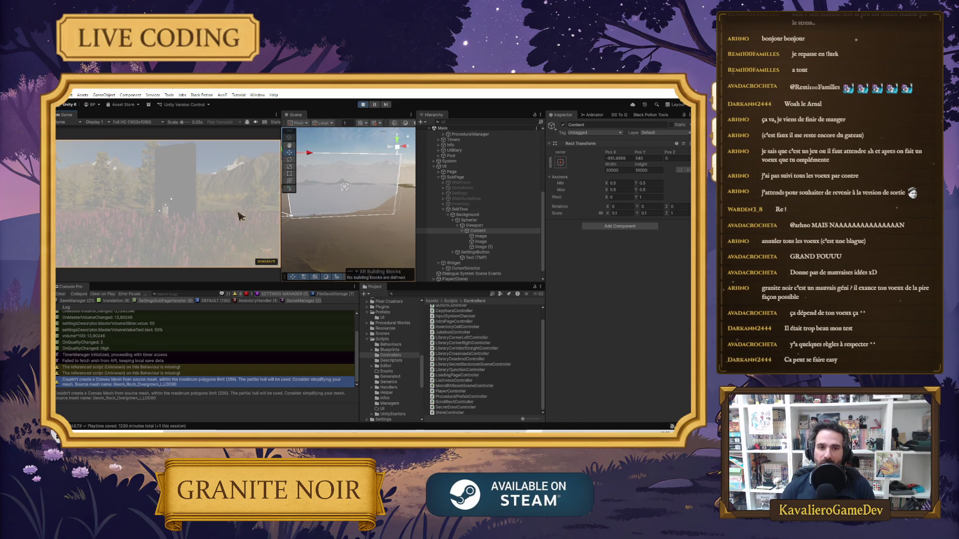
Leave the skill tree, walk to the pillar and open the Edict of Wishes popup.
key(Escape)
key(w)
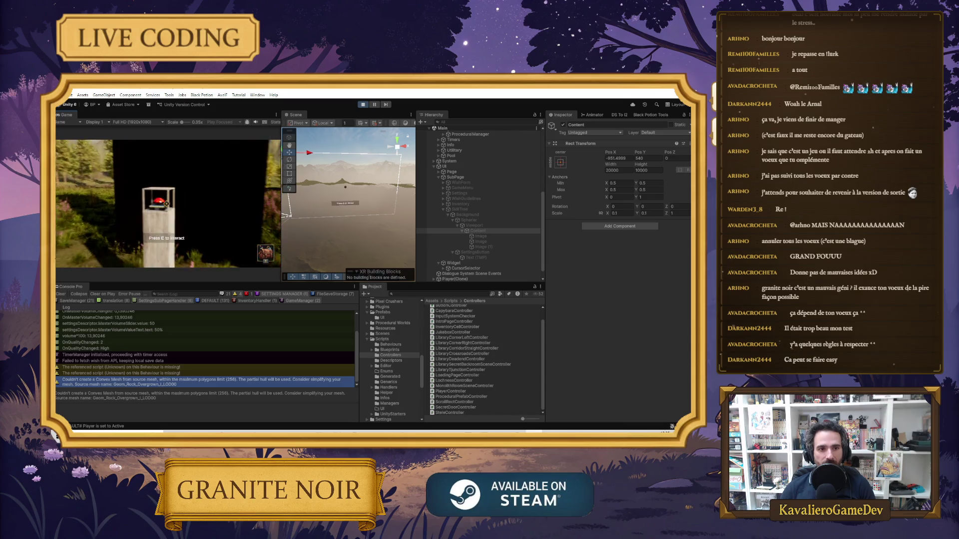
key(e)
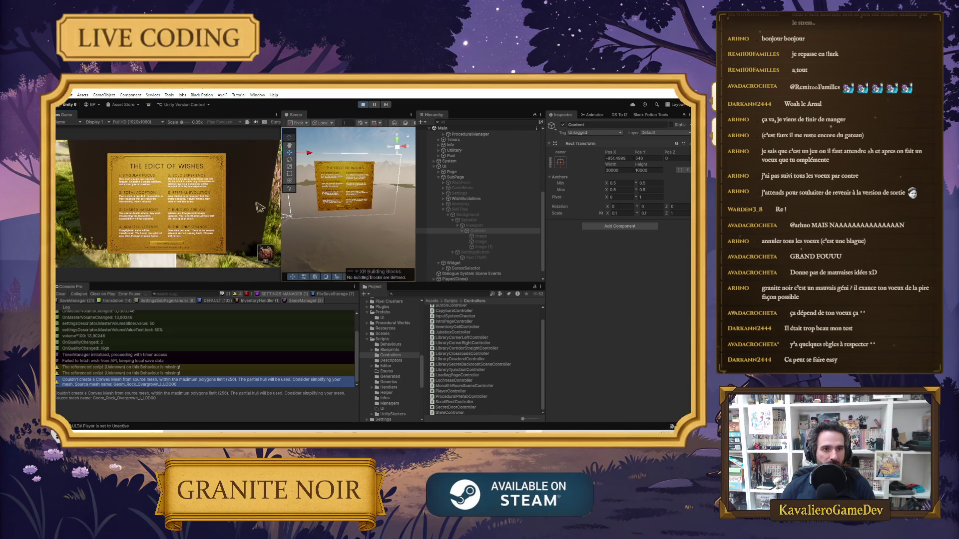
Enlarge the Game view and inspect WishGuidelines' French and English I2 Localize title terms.
drag(281, 199, 436, 200)
drag(255, 284, 228, 372)
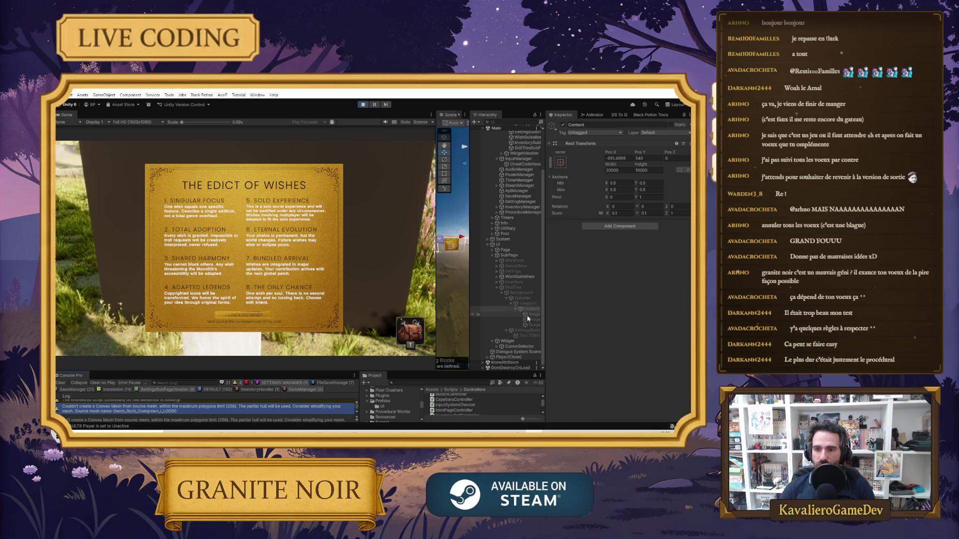
scroll(519, 310, up, 3)
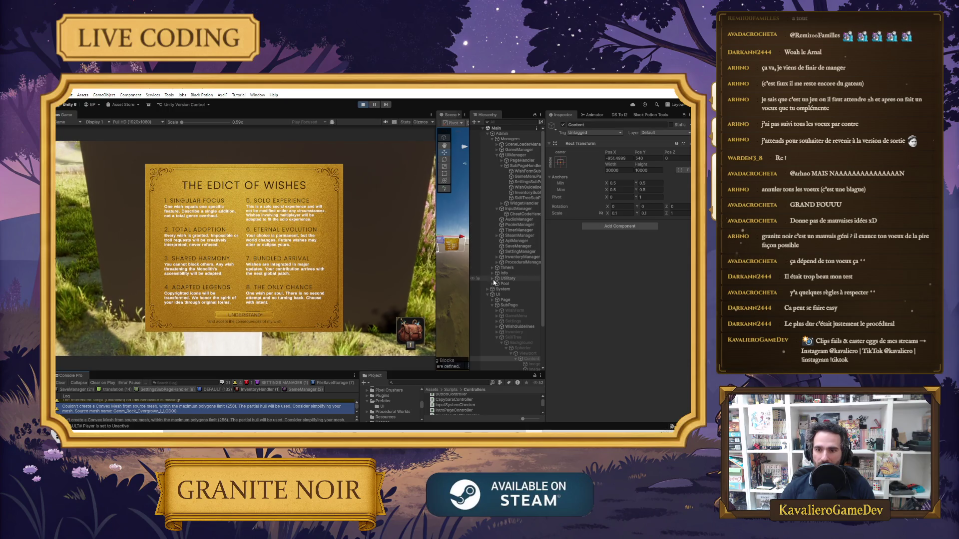
click(493, 278)
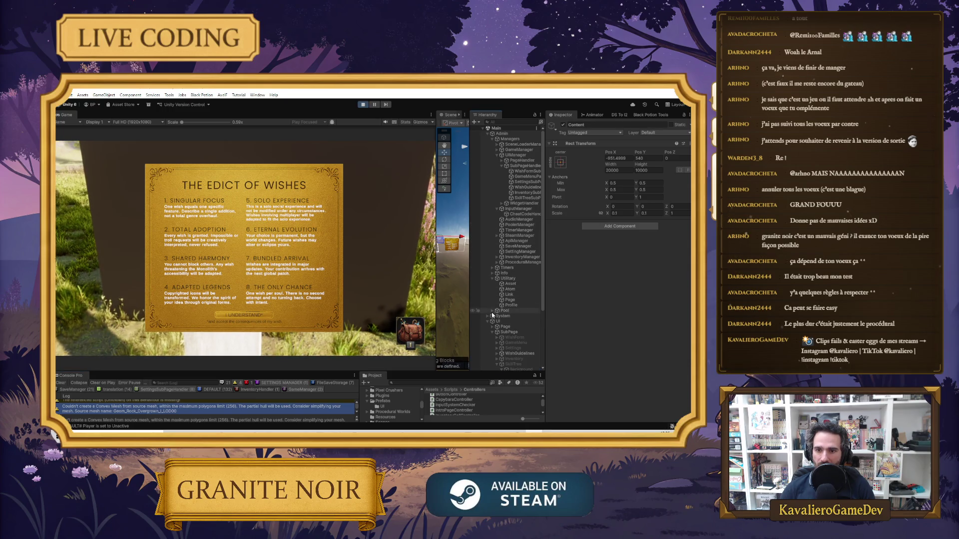
scroll(497, 327, down, 5)
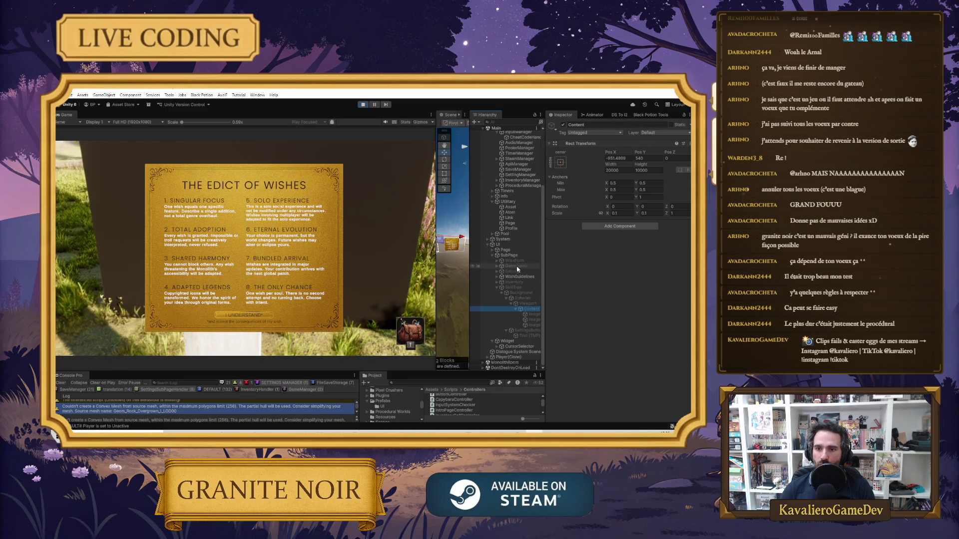
double_click(500, 278)
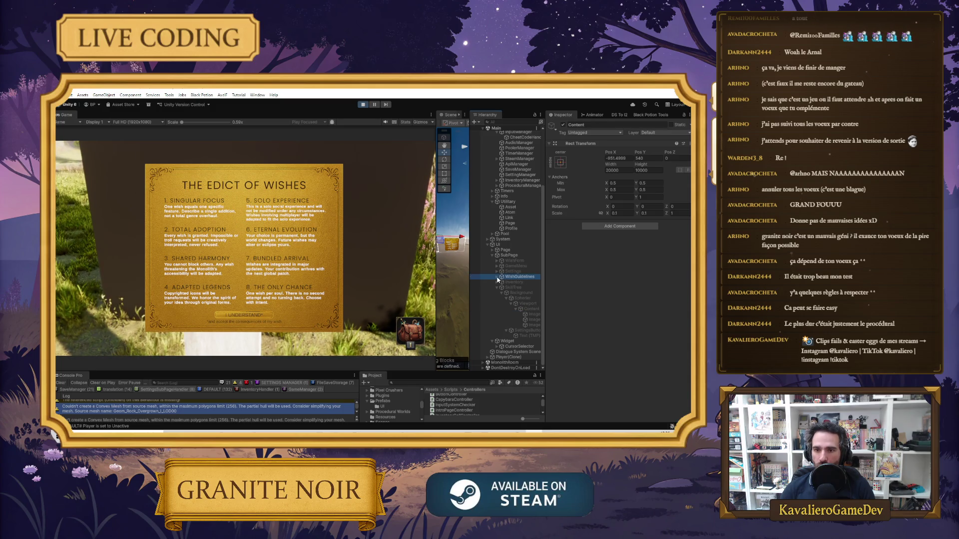
scroll(589, 319, down, 10)
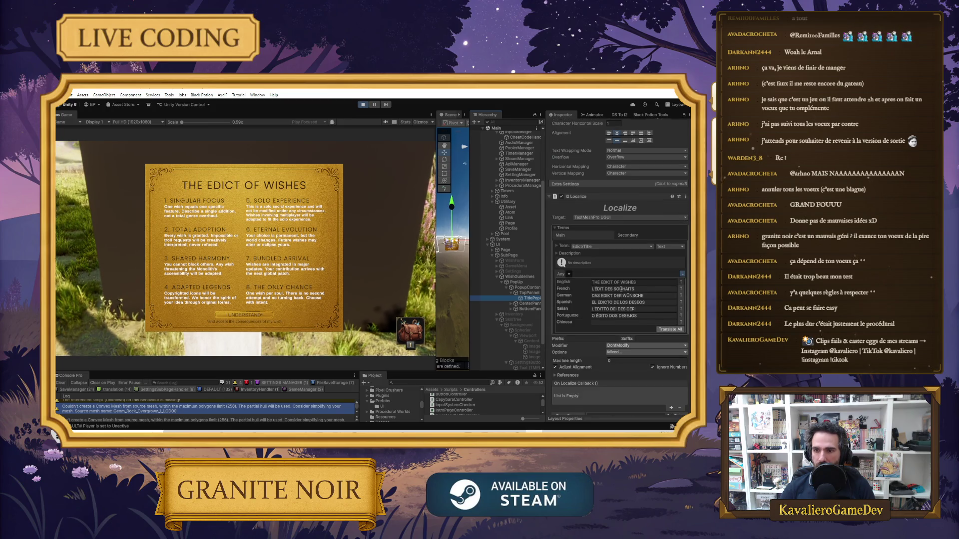
click(612, 289)
click(637, 282)
Switch the game language to French, close the L'Édit des souhaits popup, and bring Paint.NET forward.
key(Escape)
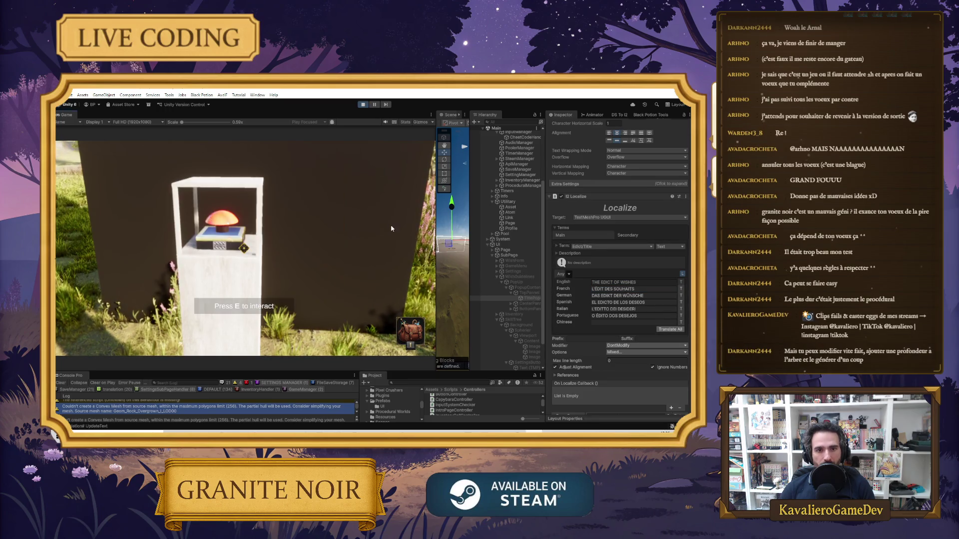
key(Escape)
click(246, 214)
key(Escape)
key(Escape)
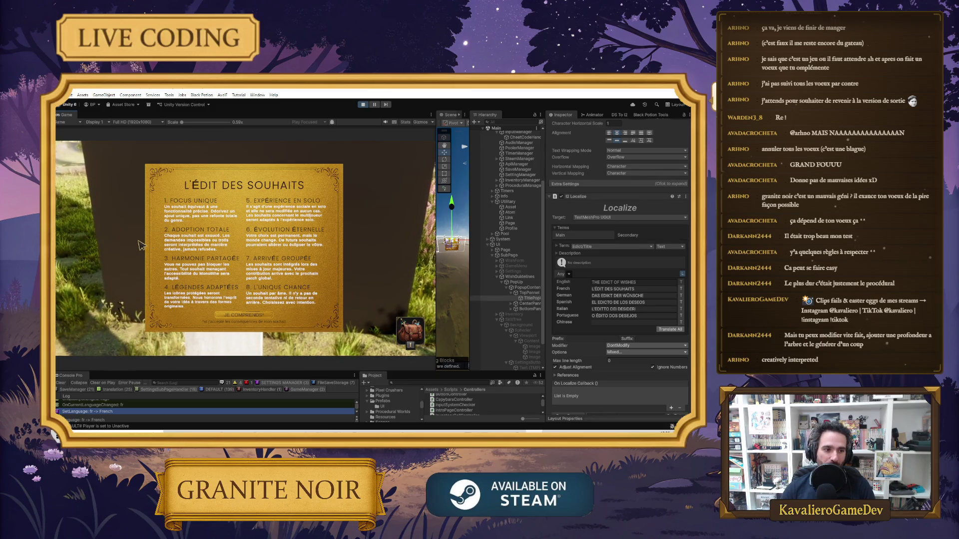
click(243, 314)
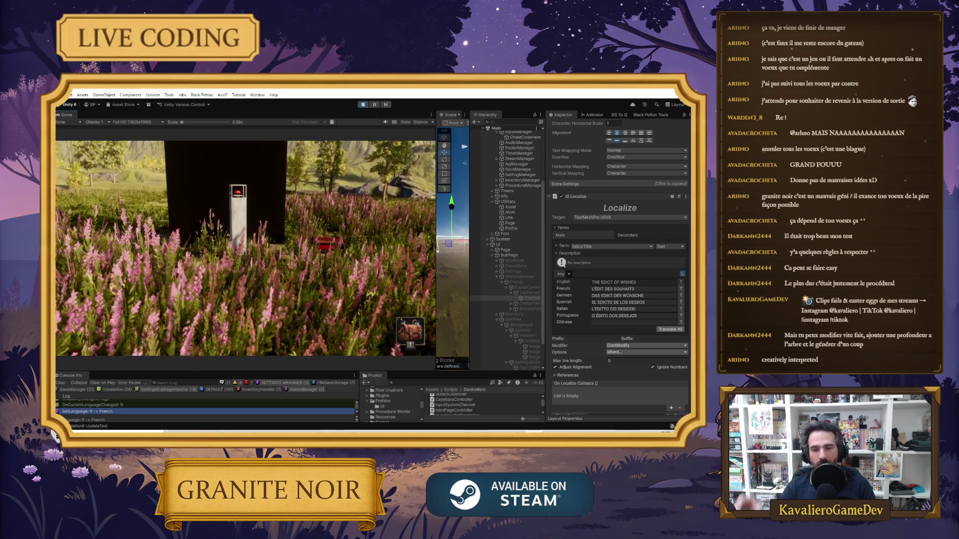
key(alt+Tab)
key(super)
Type d in the Windows search, then dismiss it without launching anything.
text(d)
key(Escape)
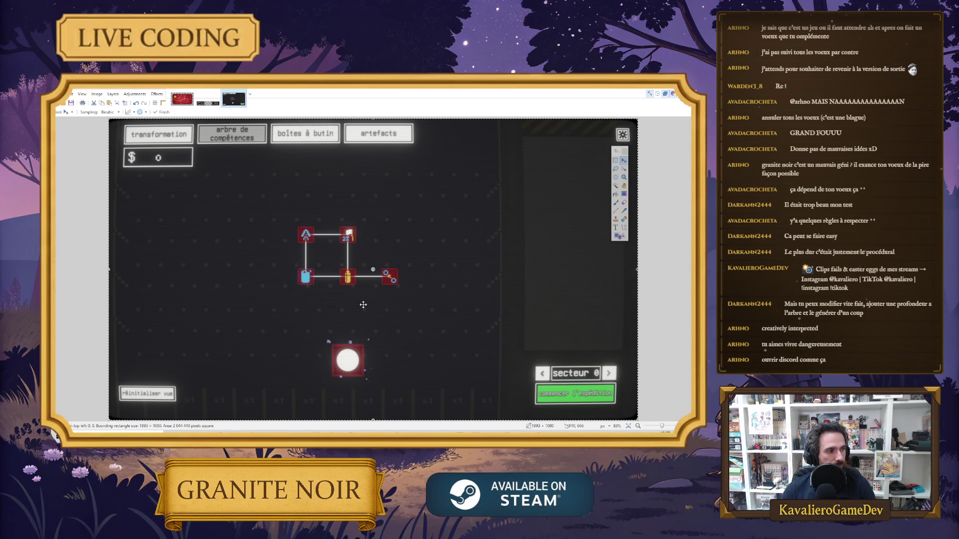
Return from Paint.NET to the Unity editor with the game still running.
key(alt+Tab)
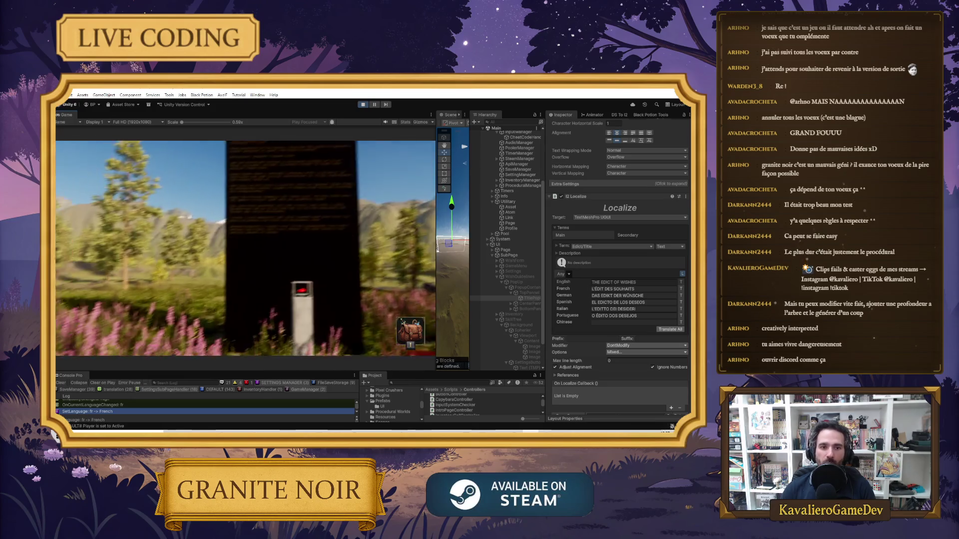
Walk the player up to the monolith and pause near the Loch Ness sign.
key(w)
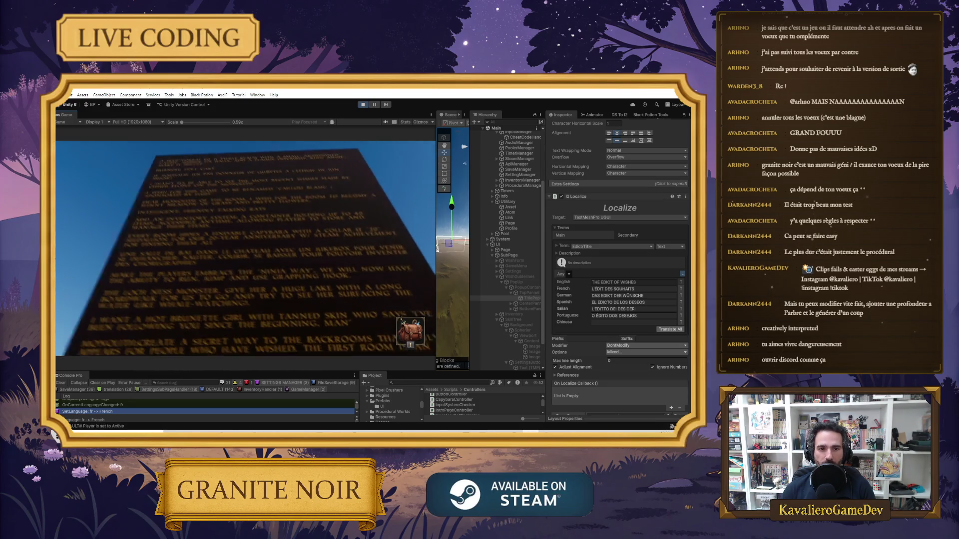
key(w)
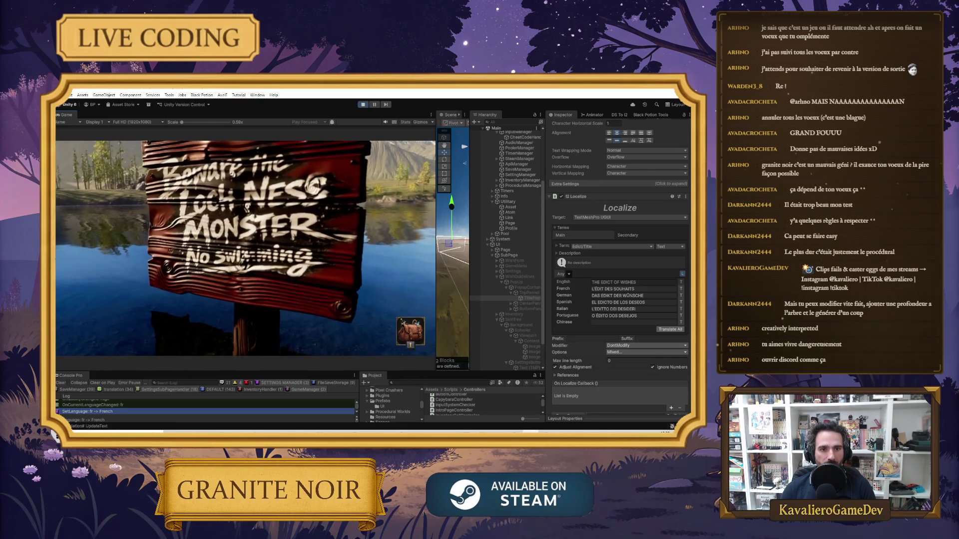
key(Escape)
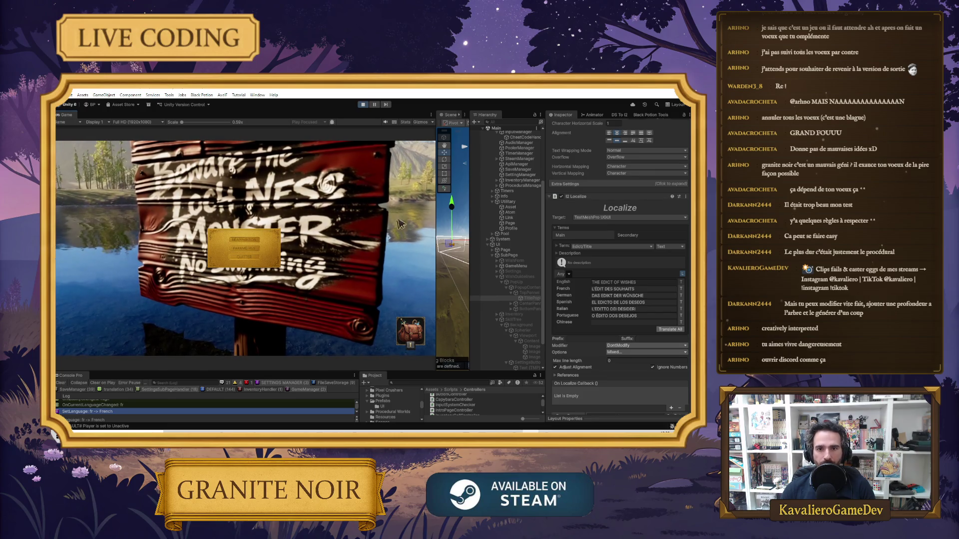
Narrow the Game view, frame Player(Clone) in the Scene view, and select the wooden sign.
drag(436, 225, 225, 224)
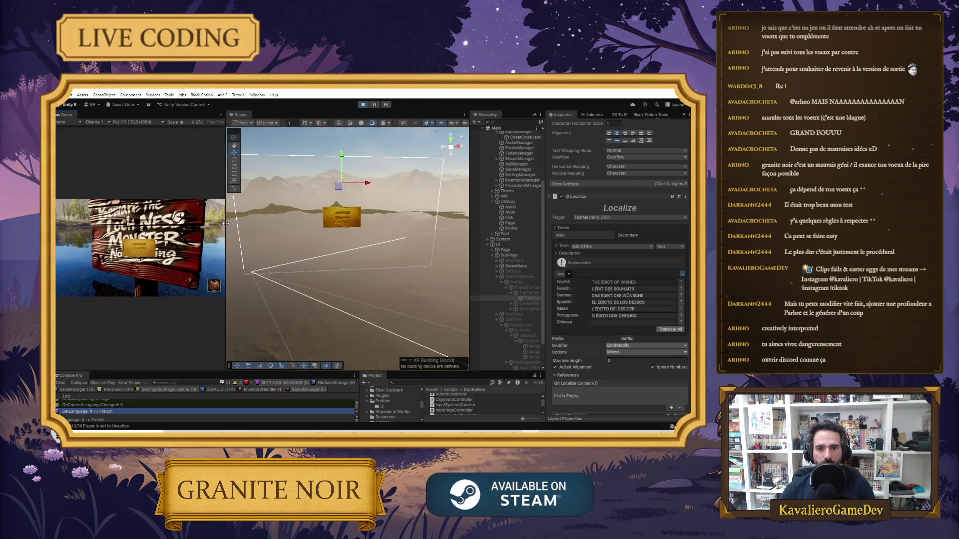
scroll(395, 273, up, 10)
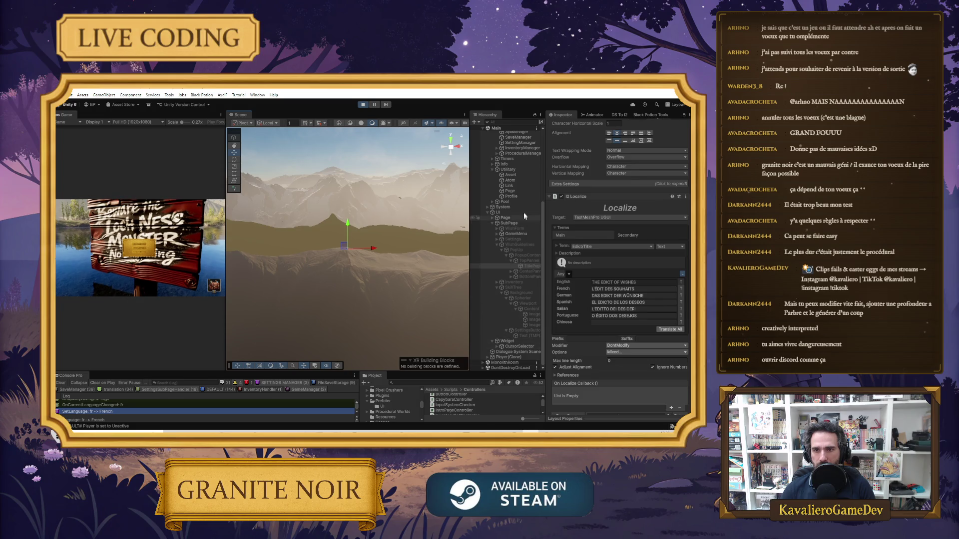
scroll(522, 211, up, 5)
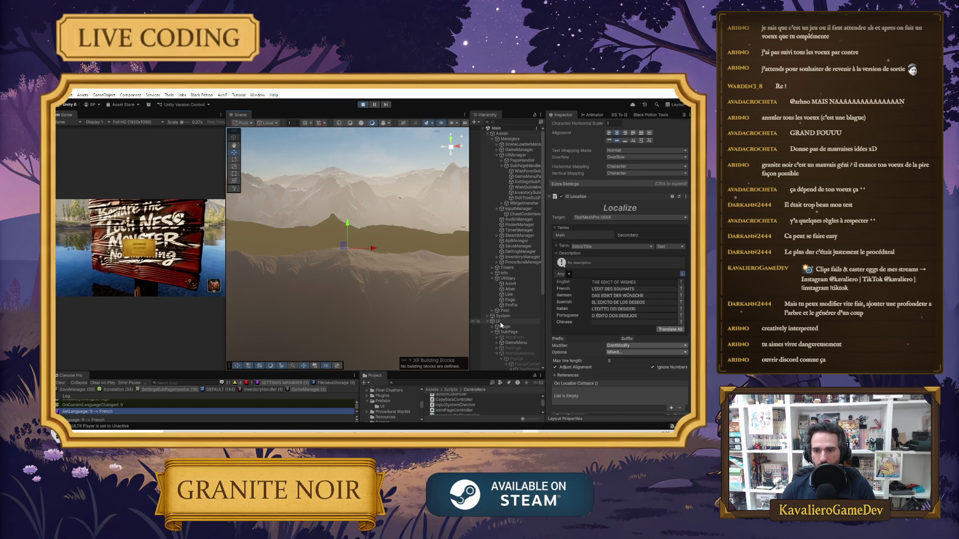
scroll(495, 311, down, 3)
scroll(498, 321, down, 5)
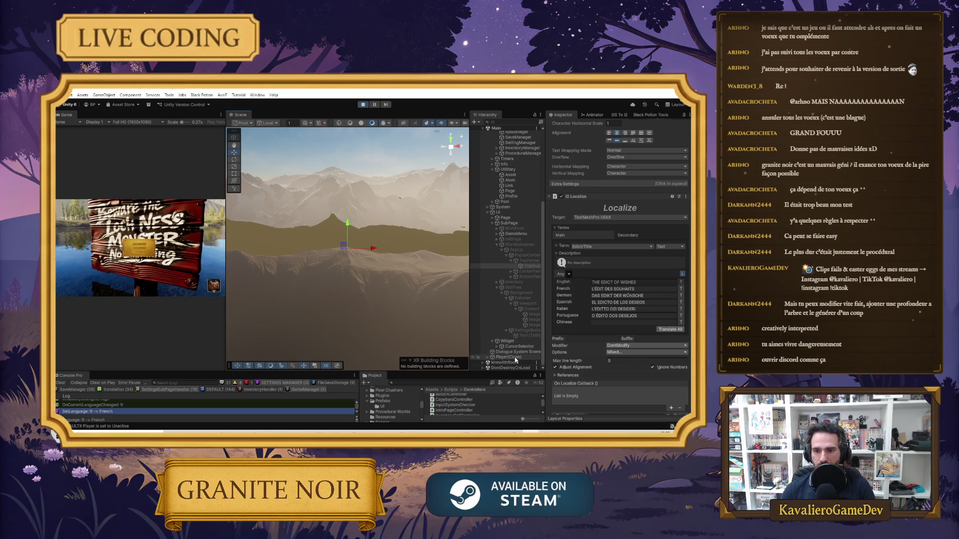
double_click(515, 358)
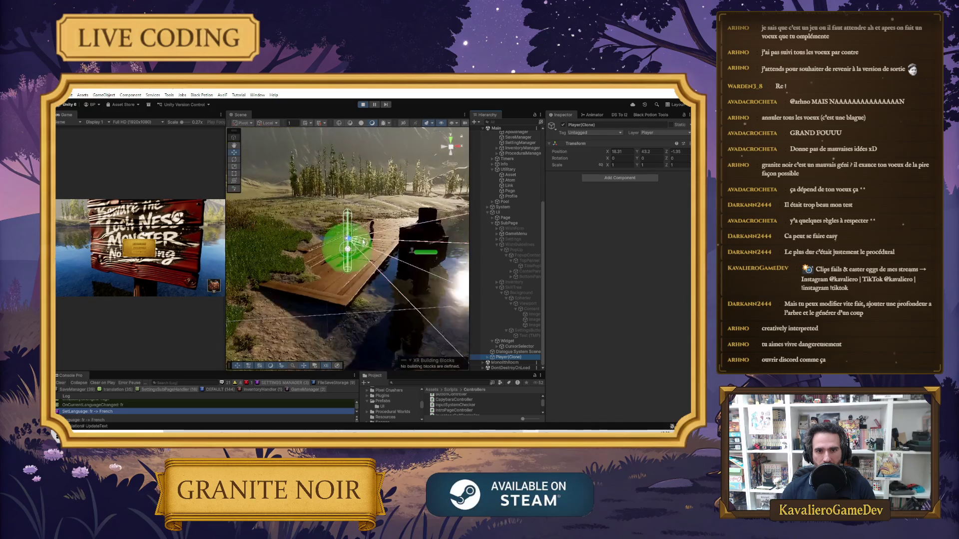
click(424, 228)
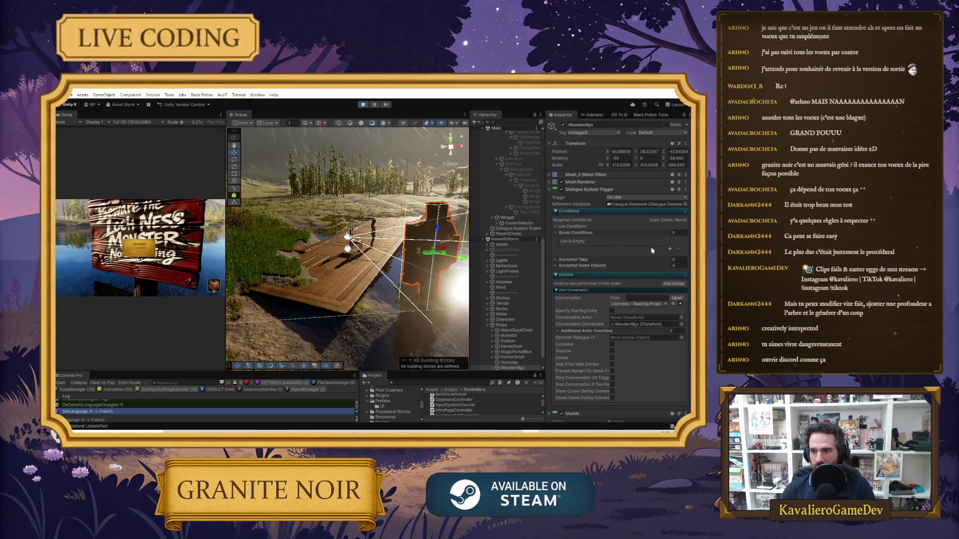
Scroll to the WoodenSign's Usable component, widen the Game view, and edit Max Use Distance.
scroll(594, 260, down, 5)
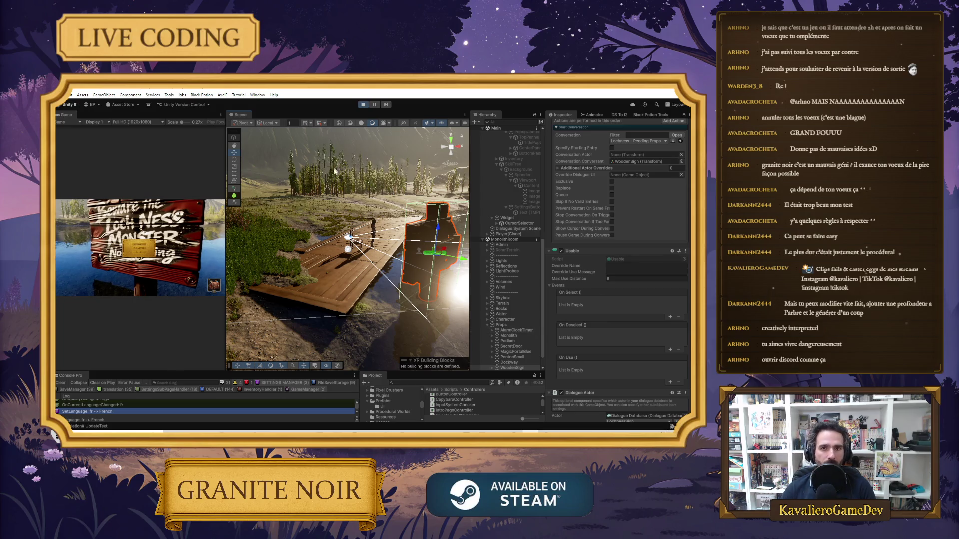
drag(227, 230, 408, 230)
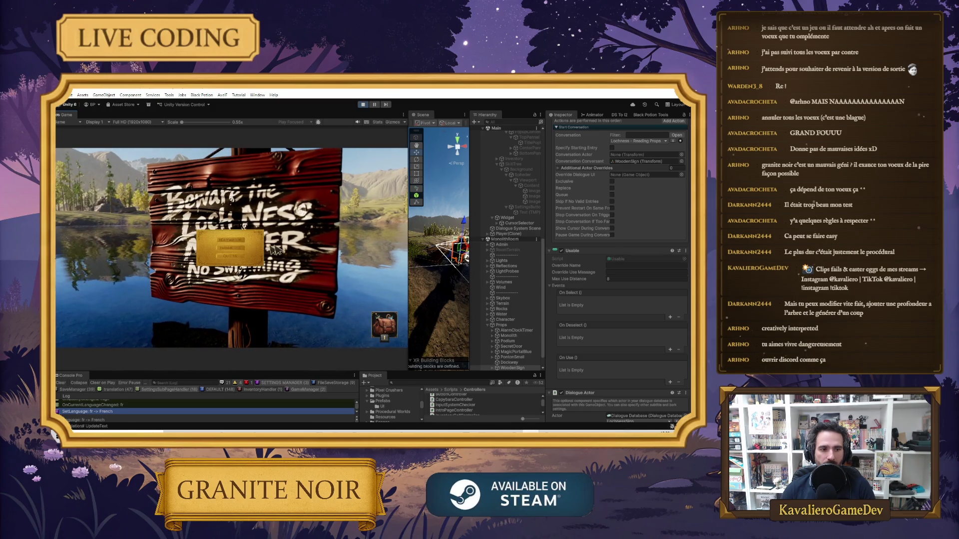
click(618, 279)
Set the sign's Max Use Distance to 15 and test it by walking to the sign.
text(15)
click(644, 272)
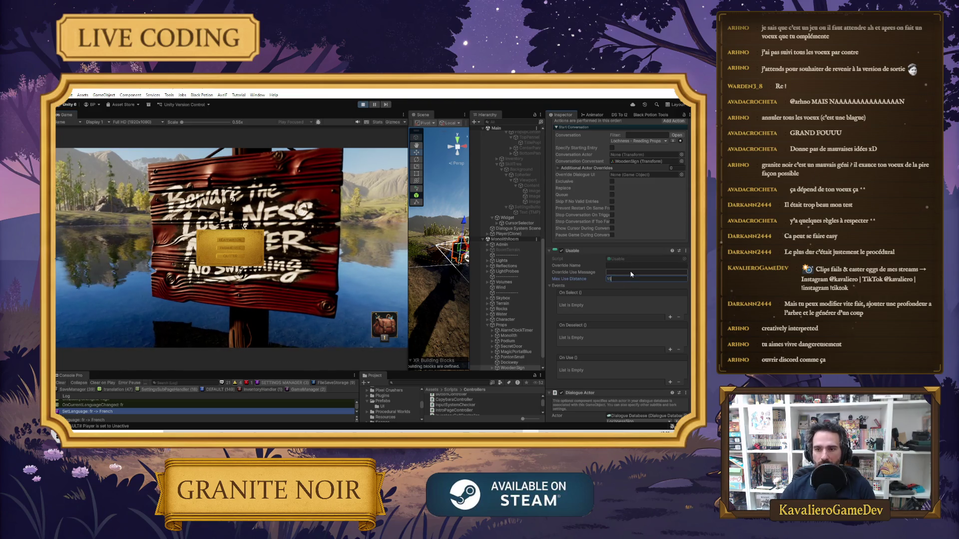
click(338, 241)
key(w)
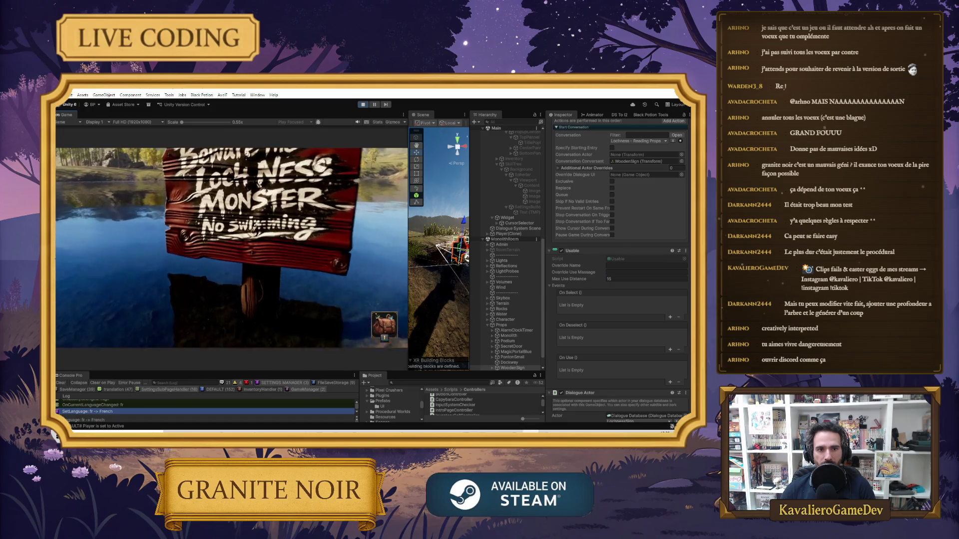
key(s)
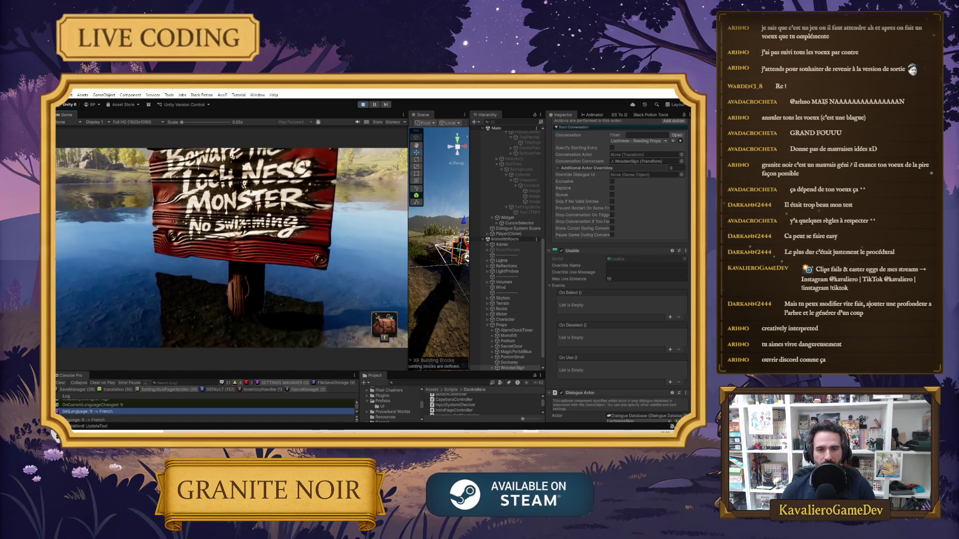
key(Escape)
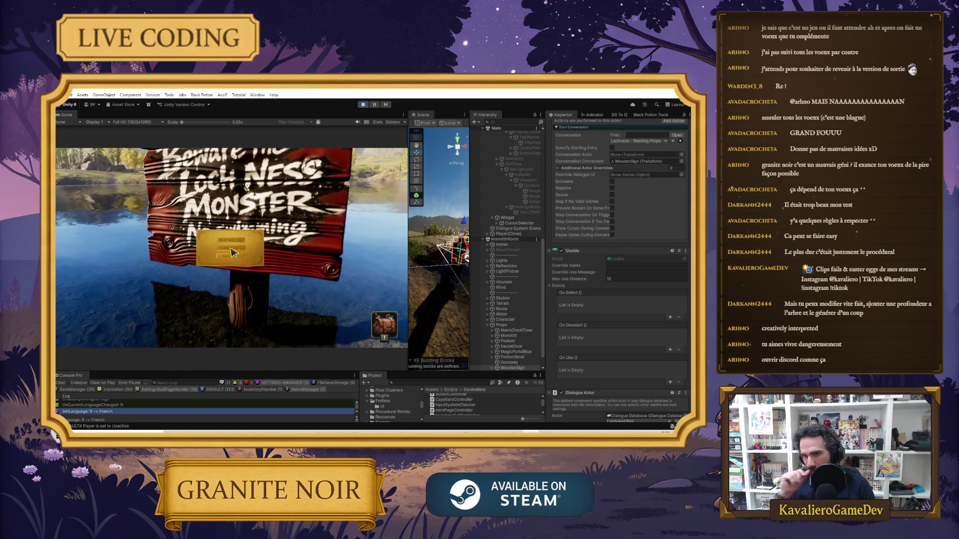
Select Player(Clone) > PlayerCapsule and scroll the Inspector to its Selector component.
click(517, 233)
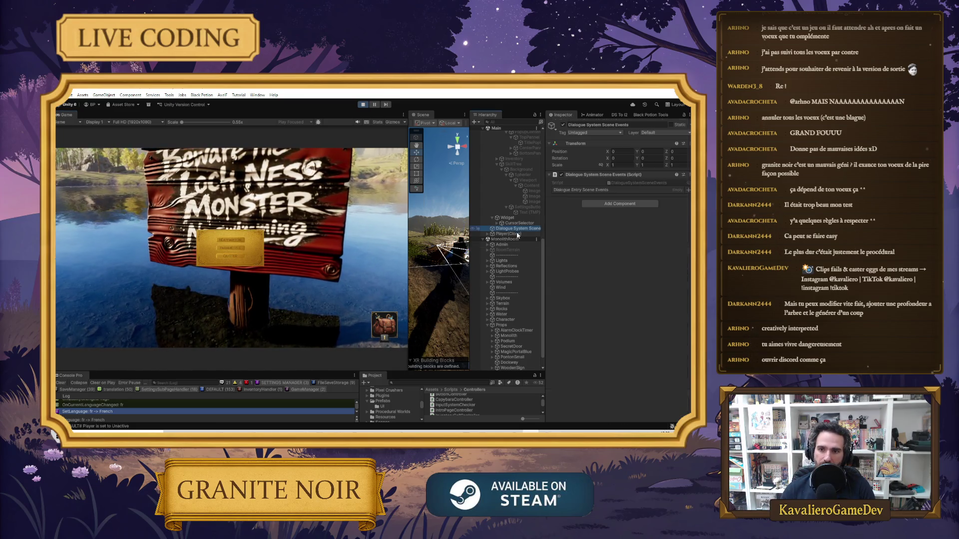
click(488, 235)
click(495, 250)
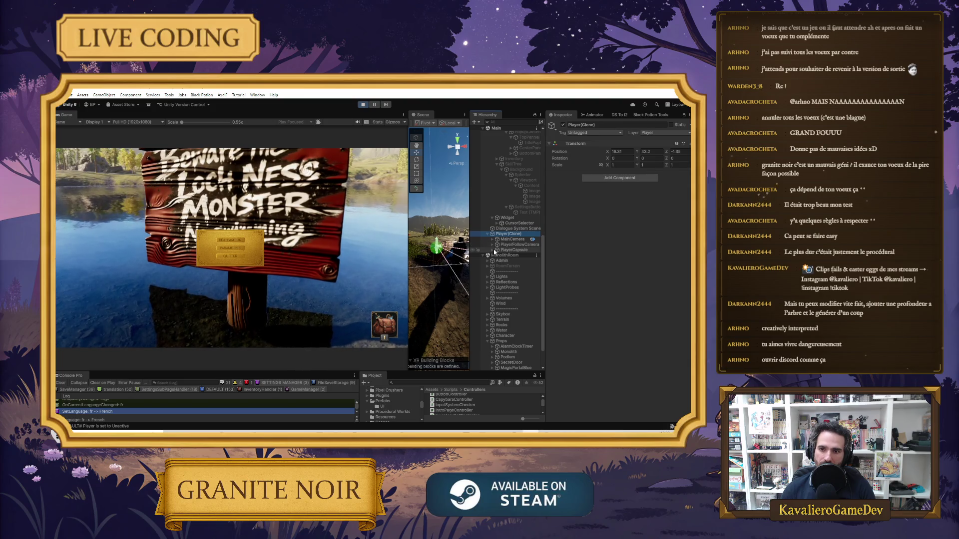
click(493, 250)
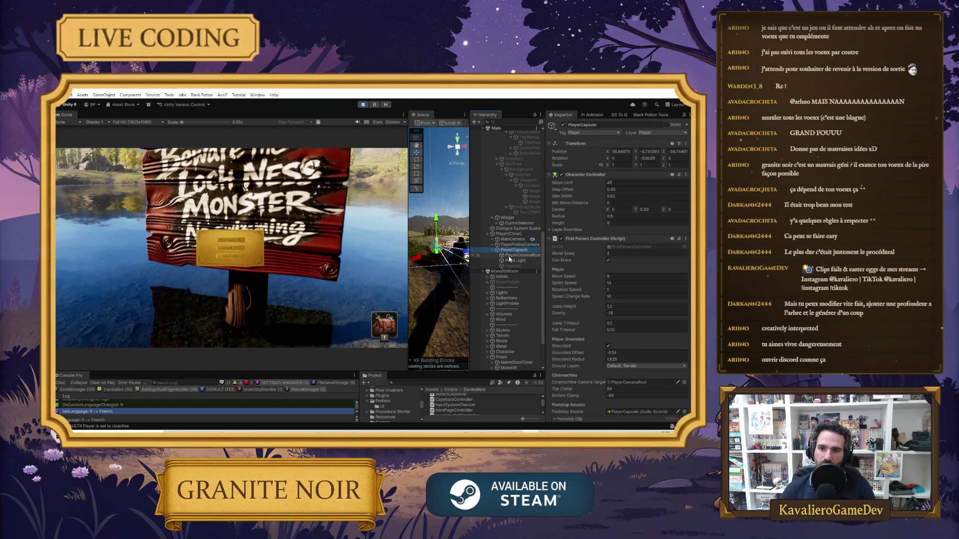
click(518, 255)
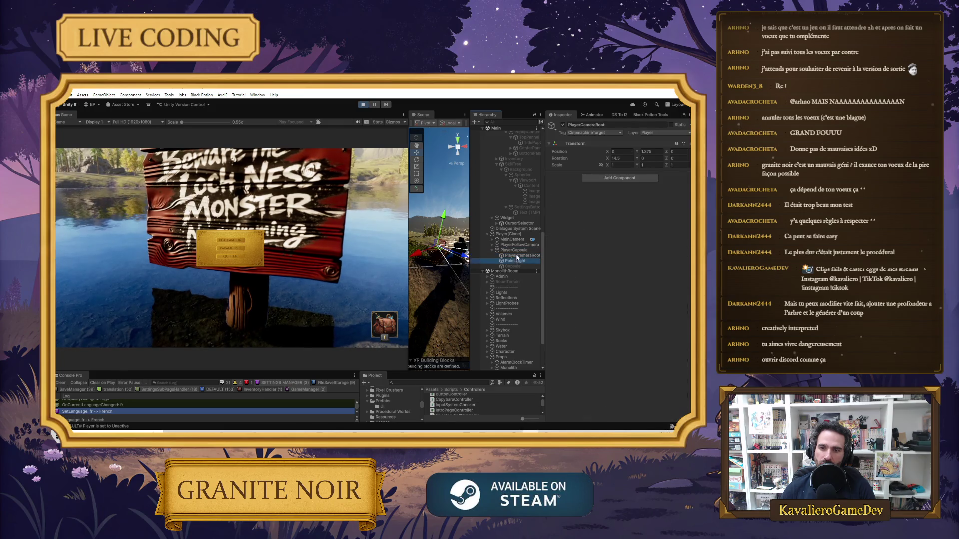
click(517, 251)
scroll(603, 324, down, 10)
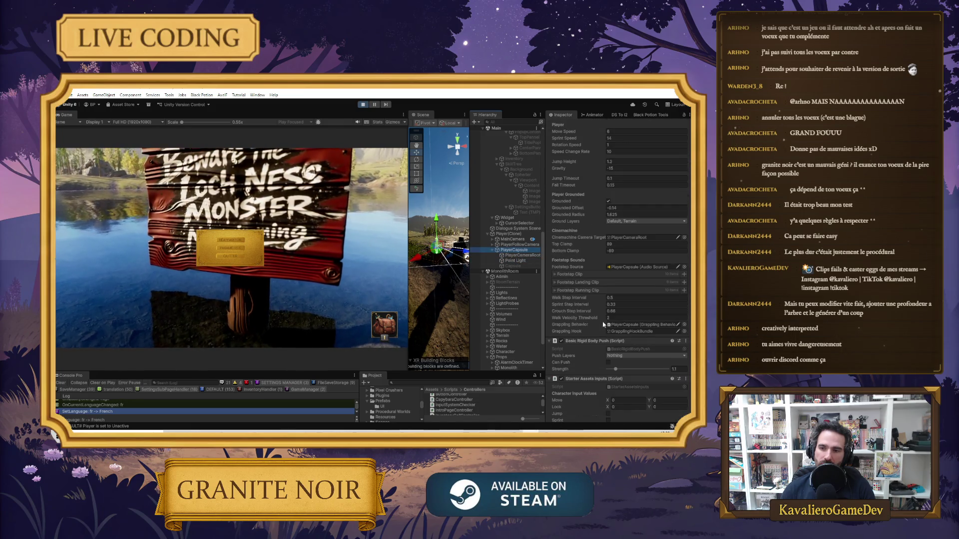
scroll(599, 319, down, 10)
scroll(596, 315, down, 10)
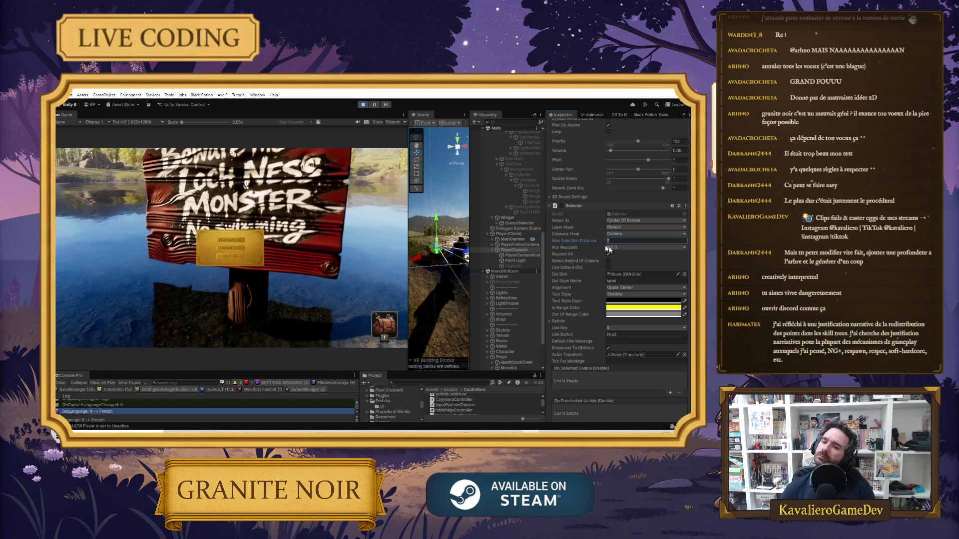
Set the player Selector's Max Selection Distance to 15 and resume the game.
click(625, 240)
key(BackSpace)
text(15)
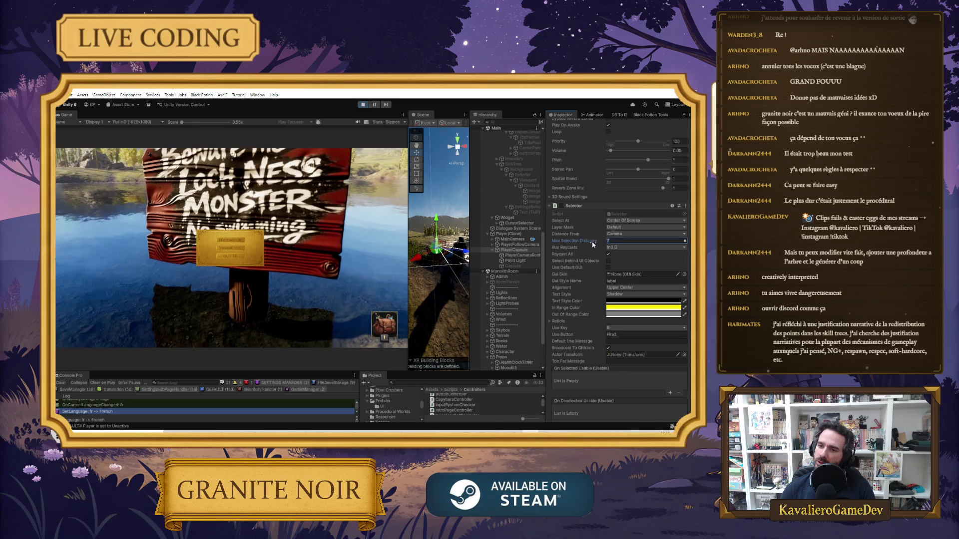
click(230, 240)
Walk back and forth toward the Loch Ness sign to test the farther interact prompt.
key(s)
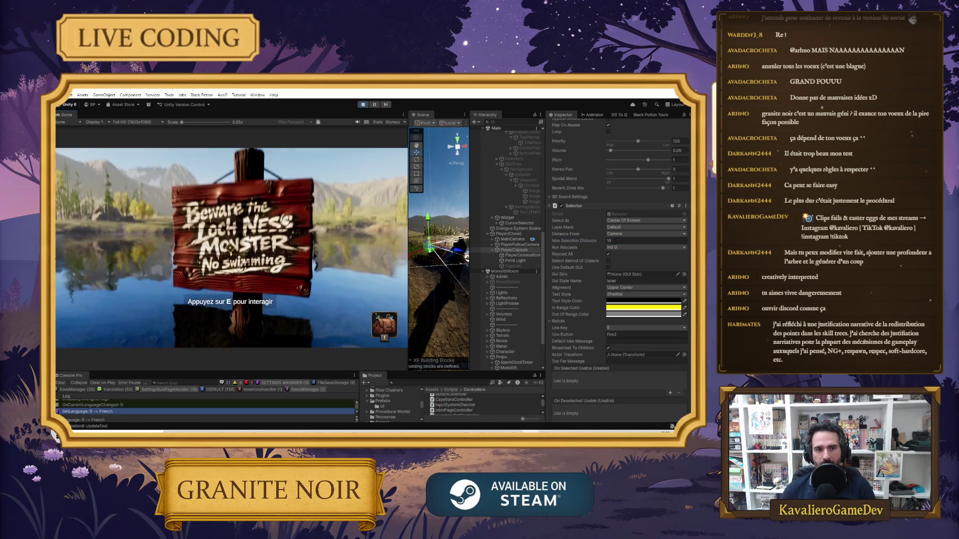
key(w)
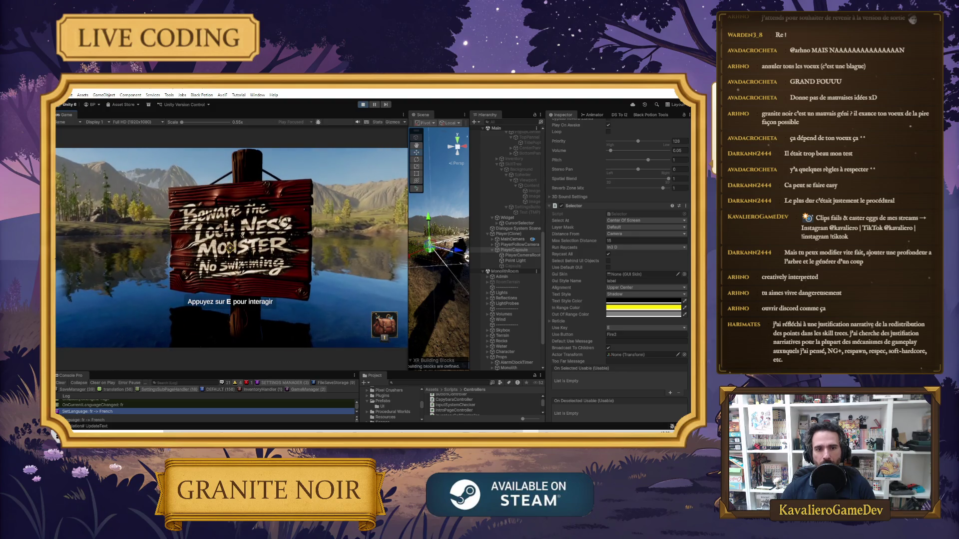
key(w)
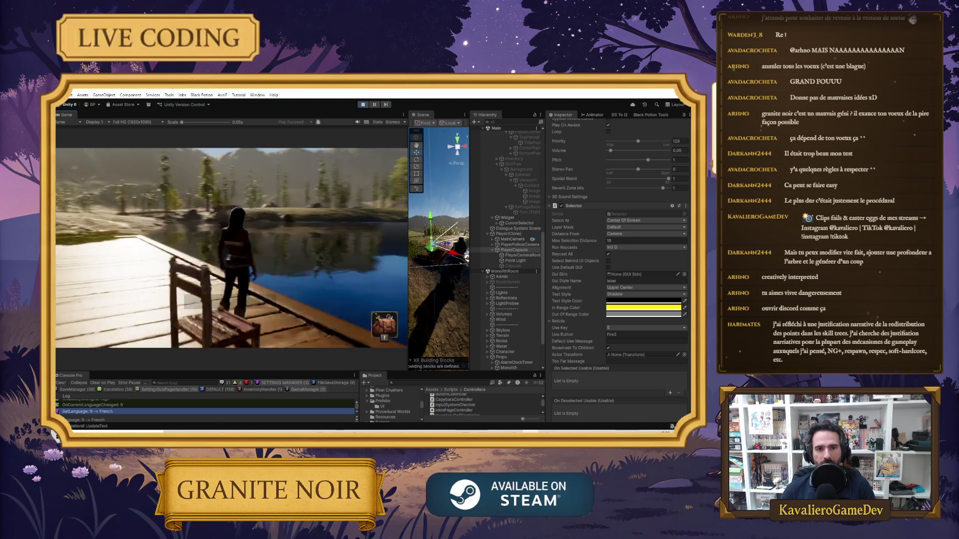
key(w)
key(w)
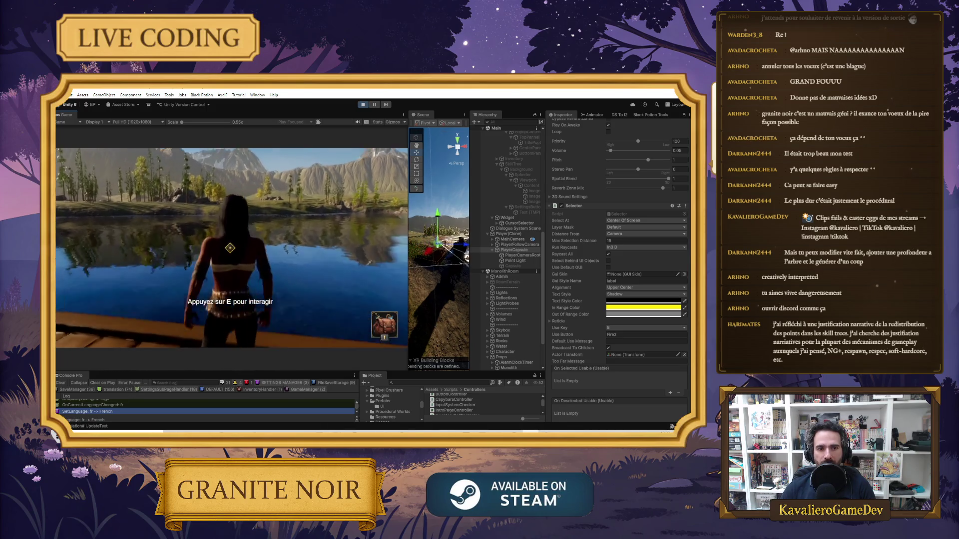
key(w)
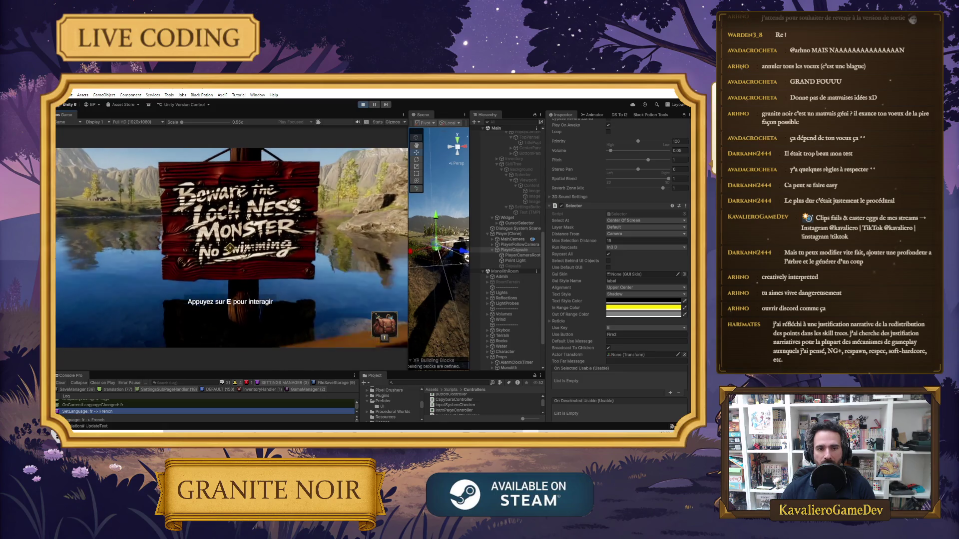
key(w)
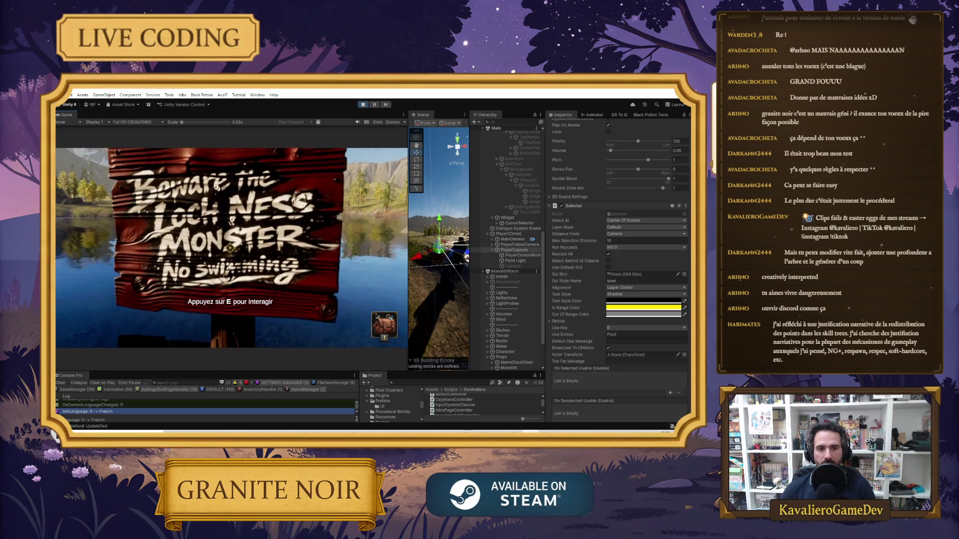
key(e)
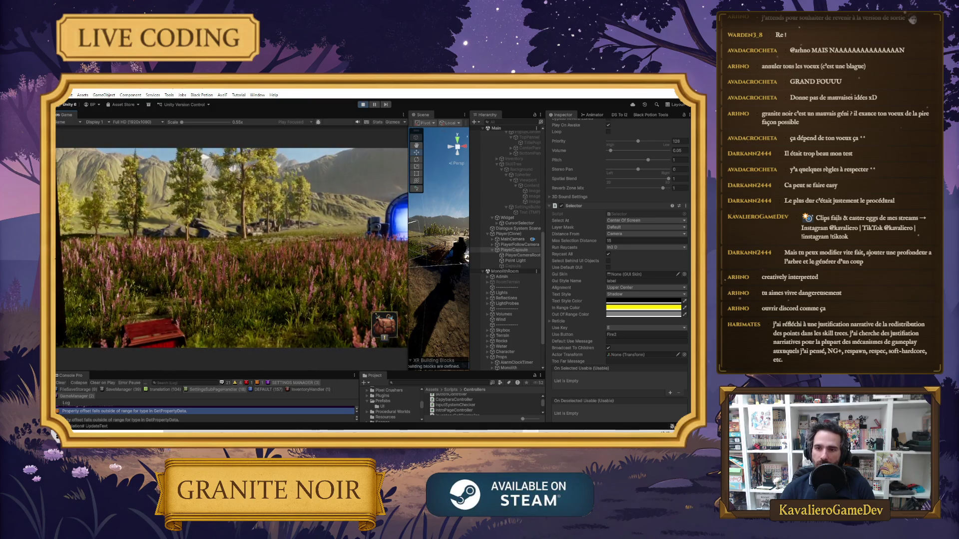
Exit Play mode and open the Player prefab from Assets/Prefabs for editing.
key(Escape)
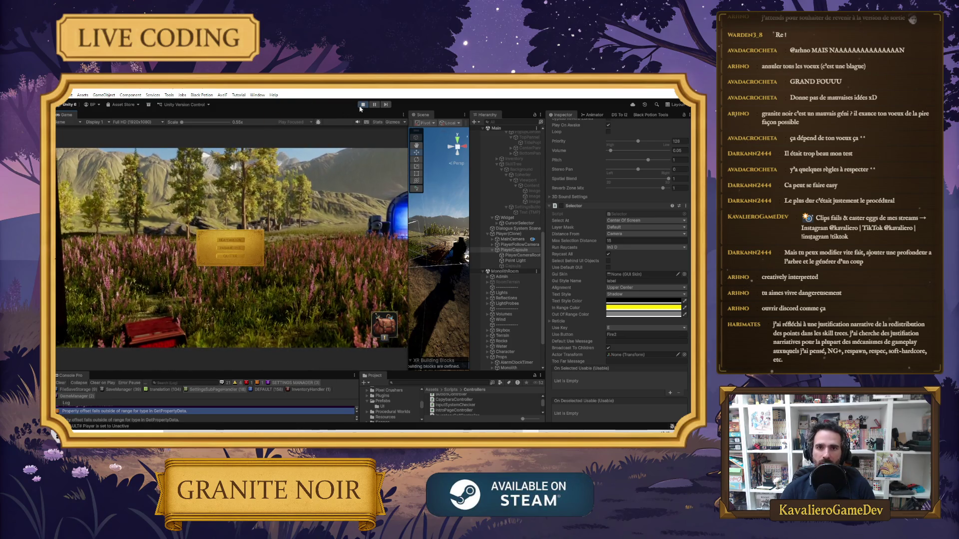
click(363, 104)
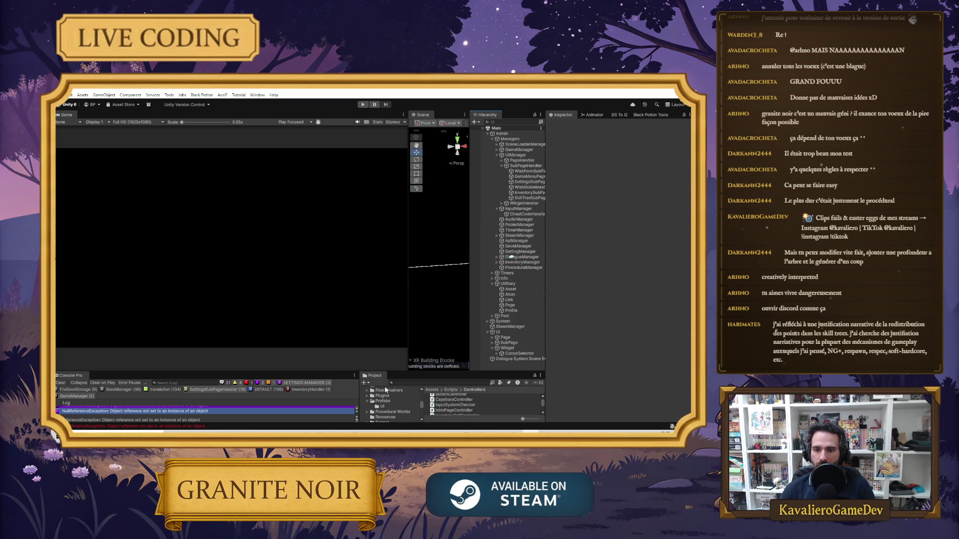
drag(392, 372, 392, 209)
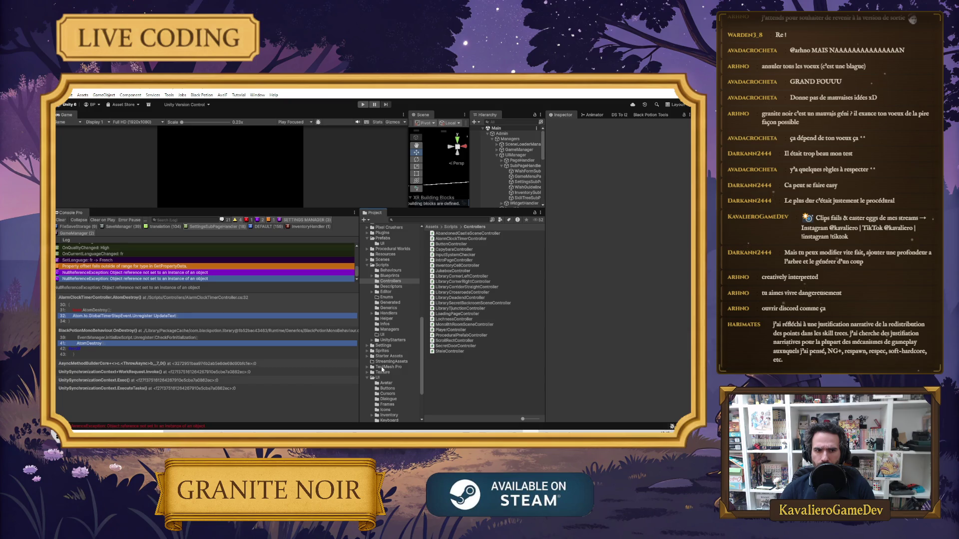
scroll(385, 352, up, 5)
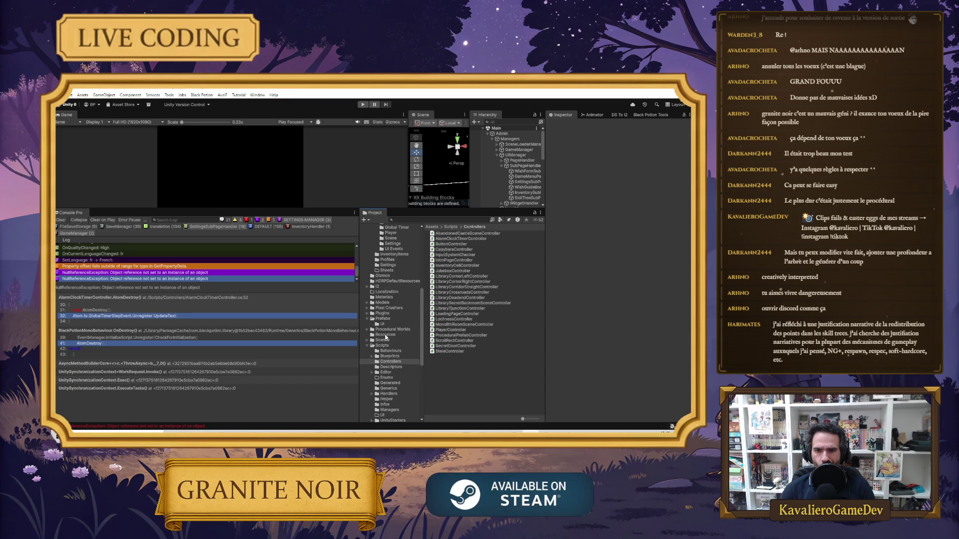
scroll(386, 338, up, 1)
click(385, 359)
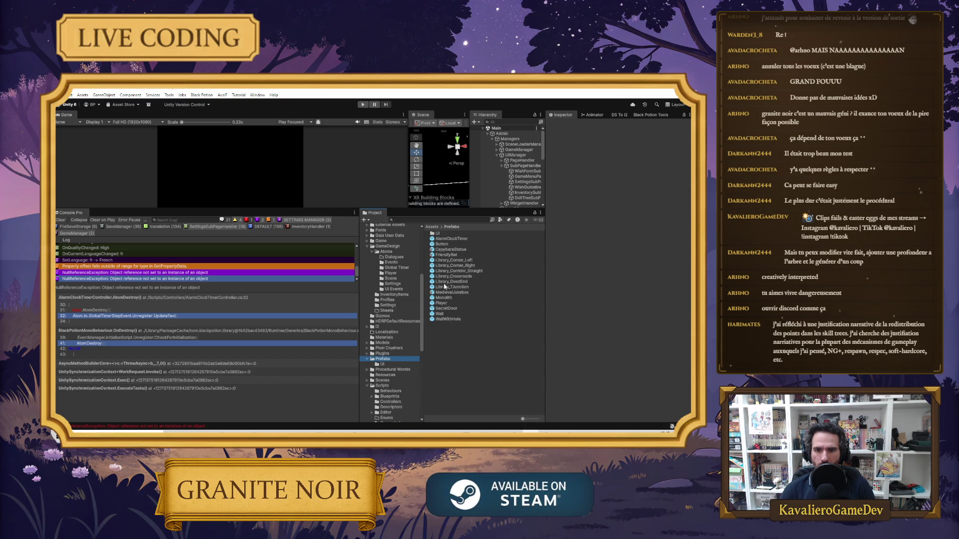
double_click(442, 303)
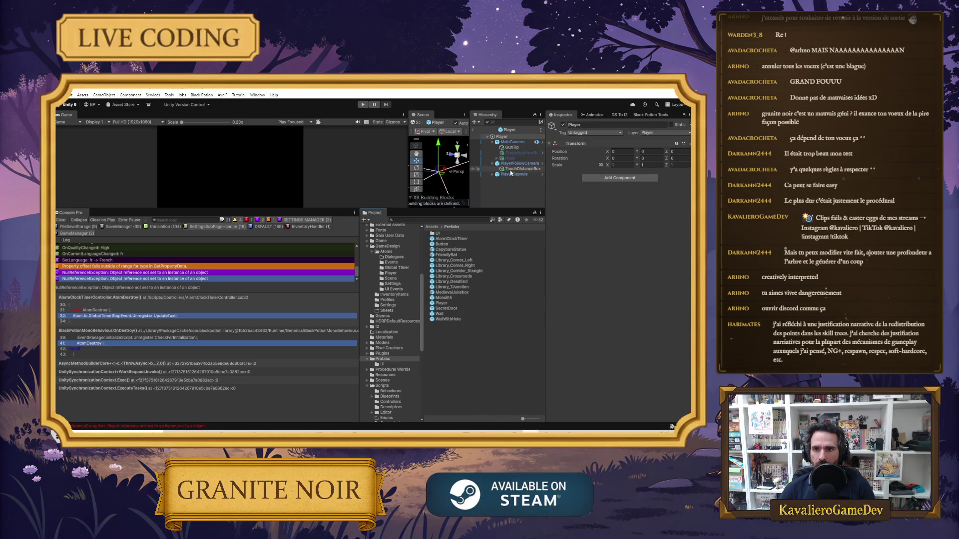
Change the prefab PlayerCapsule's Selector Max Selection Distance from 7 to 15, then reselect PlayerCapsule.
scroll(591, 282, down, 10)
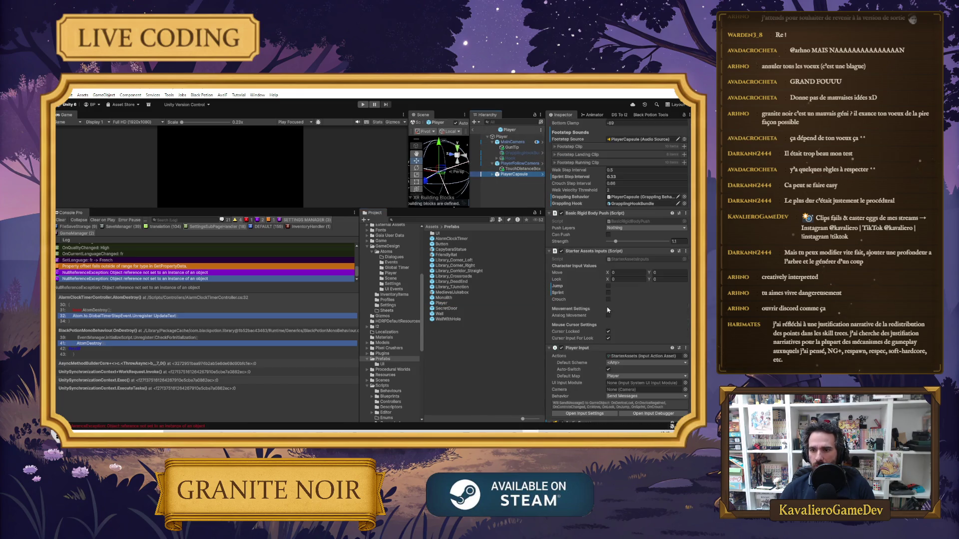
scroll(610, 301, down, 12)
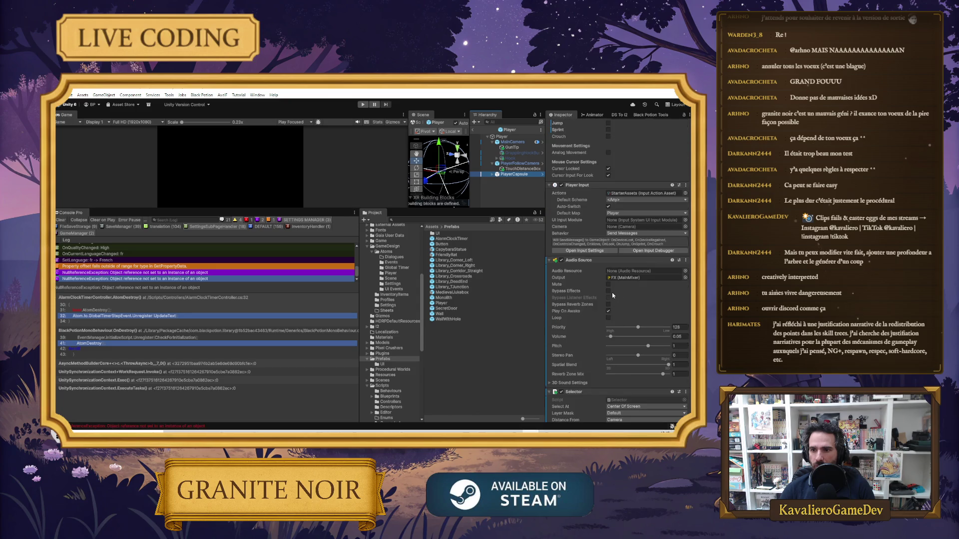
scroll(622, 311, down, 2)
click(620, 282)
text(1)
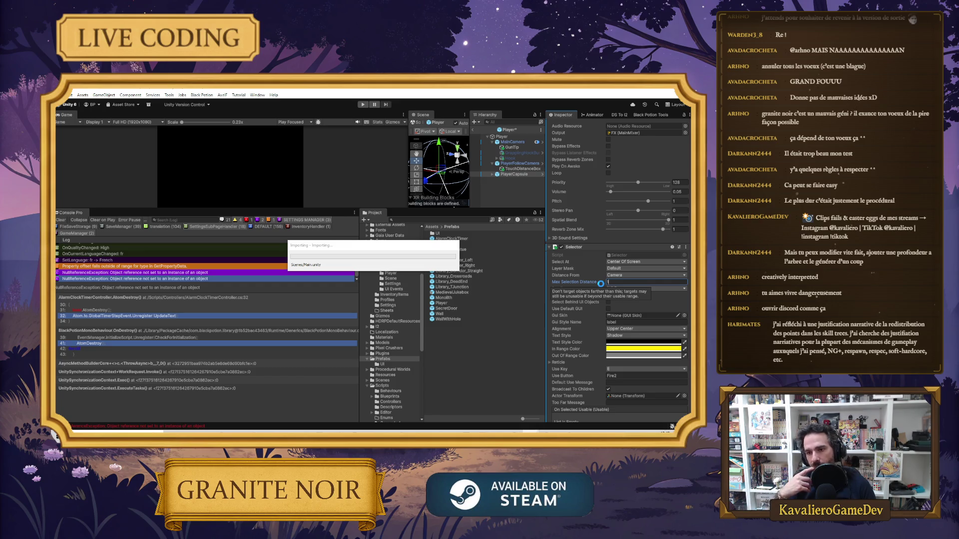
text(5)
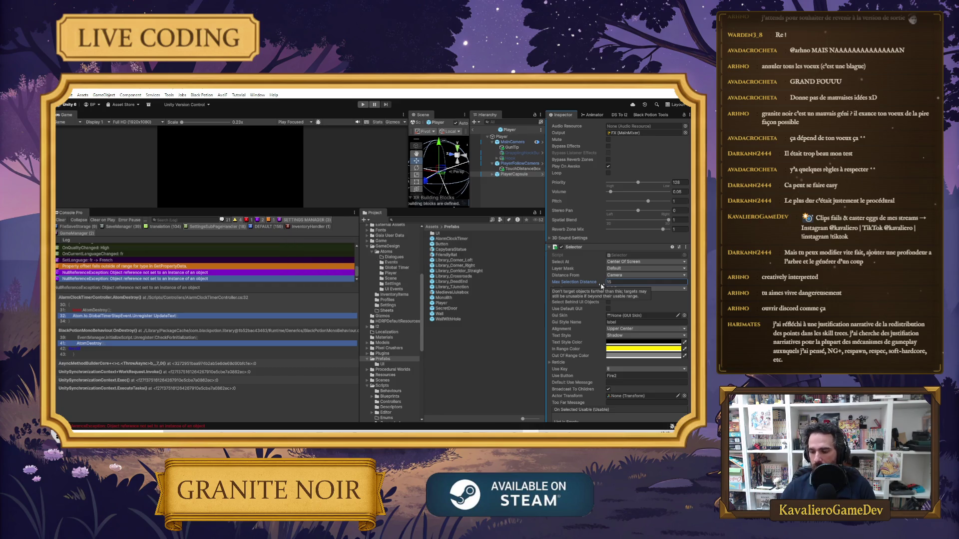
click(496, 368)
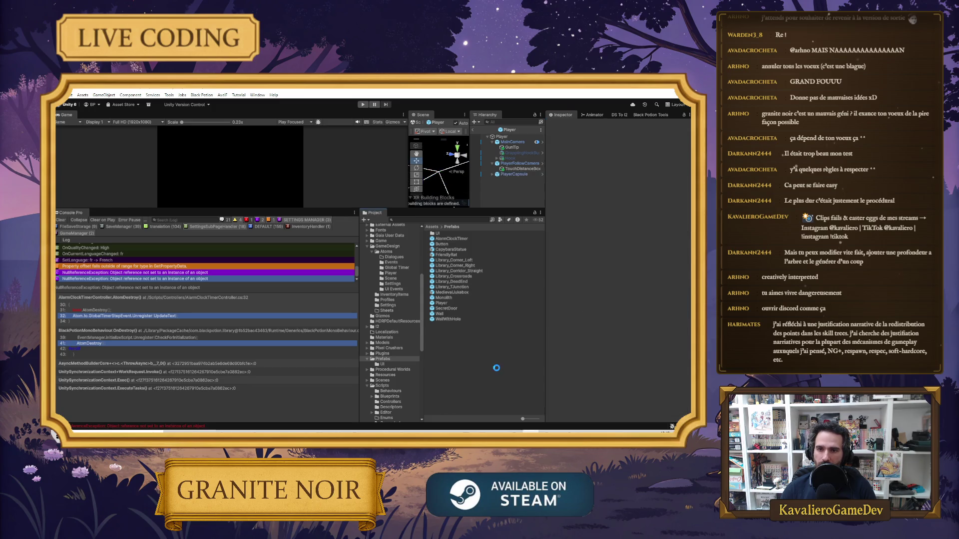
click(439, 309)
click(514, 174)
scroll(637, 347, down, 10)
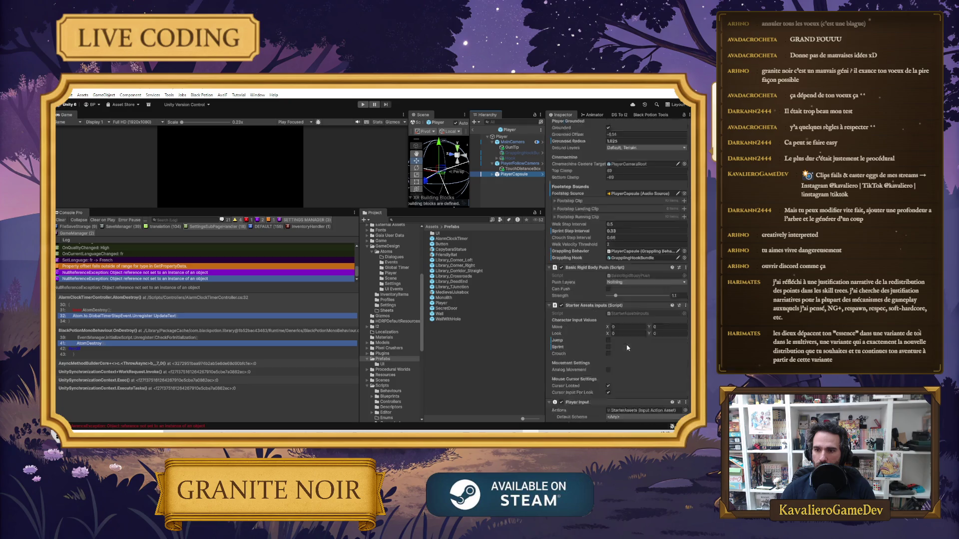
scroll(628, 334, down, 10)
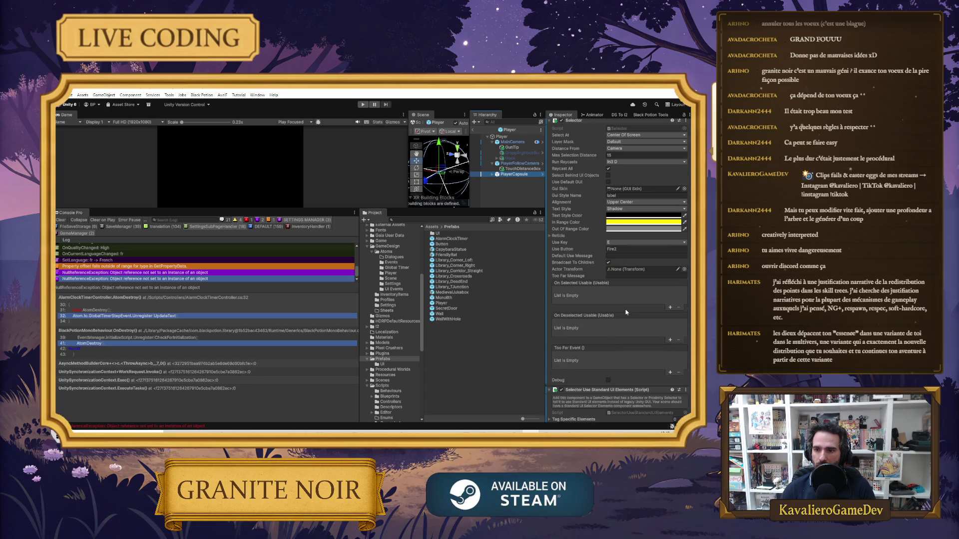
scroll(622, 268, up, 5)
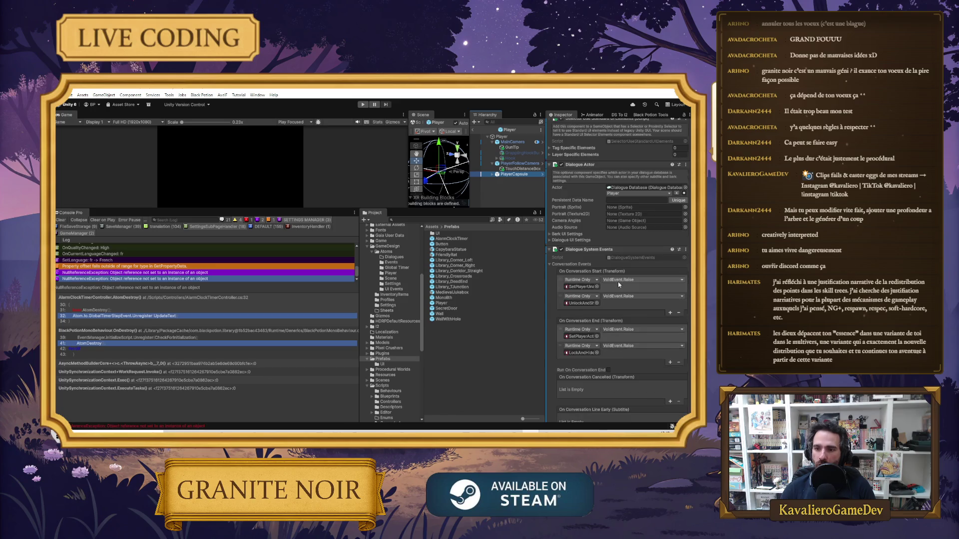
scroll(623, 293, up, 5)
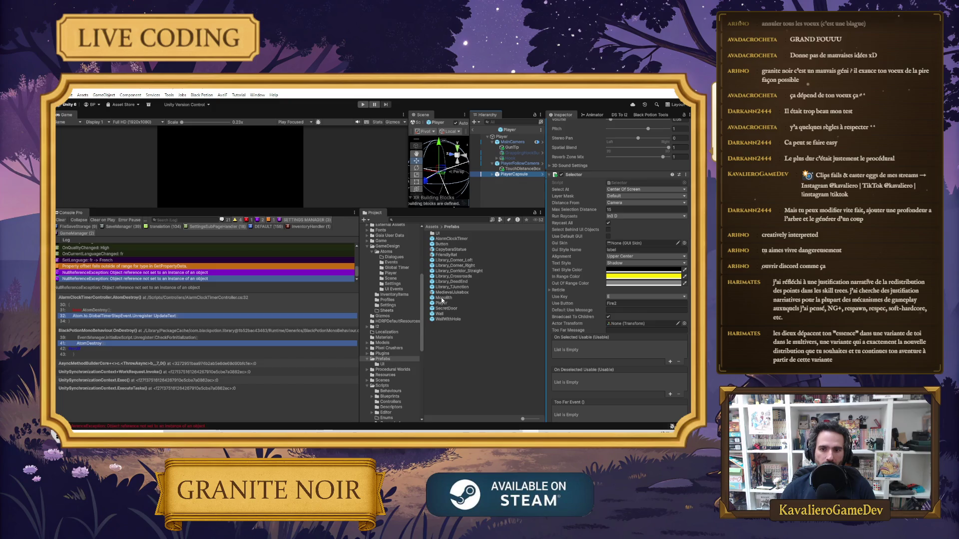
scroll(393, 386, down, 5)
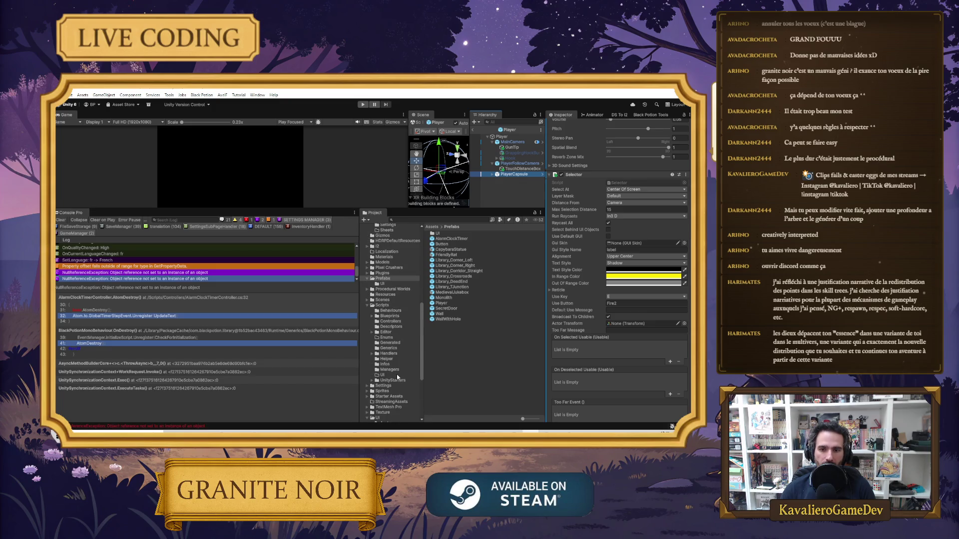
scroll(386, 354, down, 6)
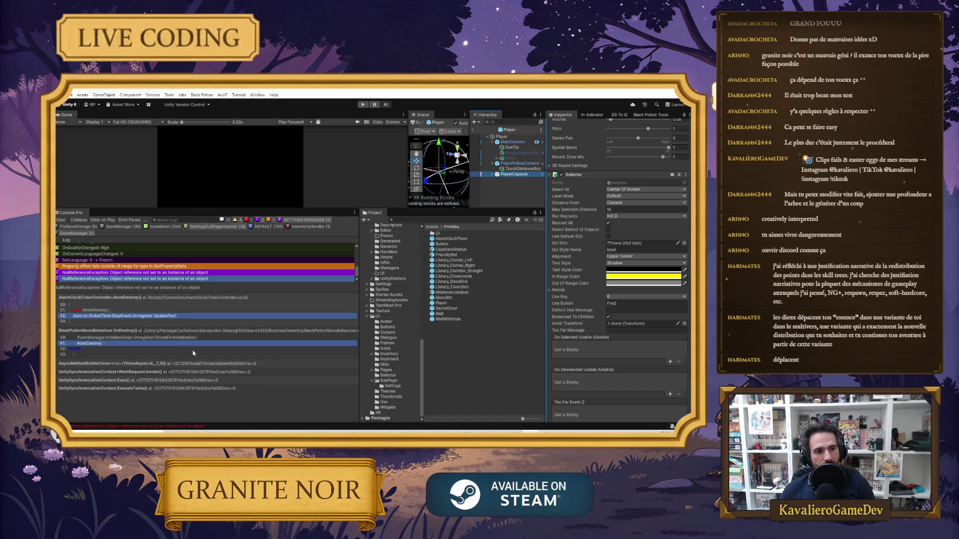
Browse the UI/SubPage/Settings folders in the Project window.
click(387, 381)
click(393, 386)
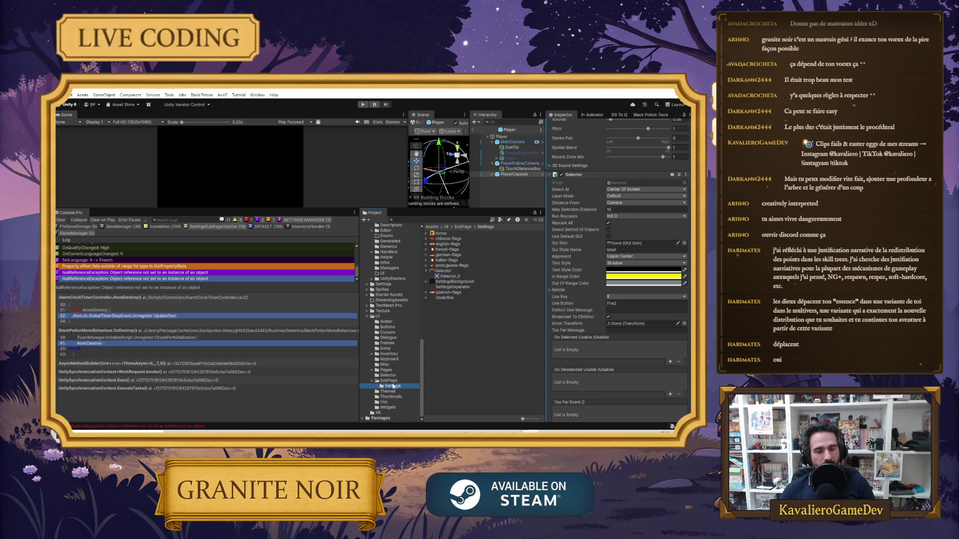
click(368, 317)
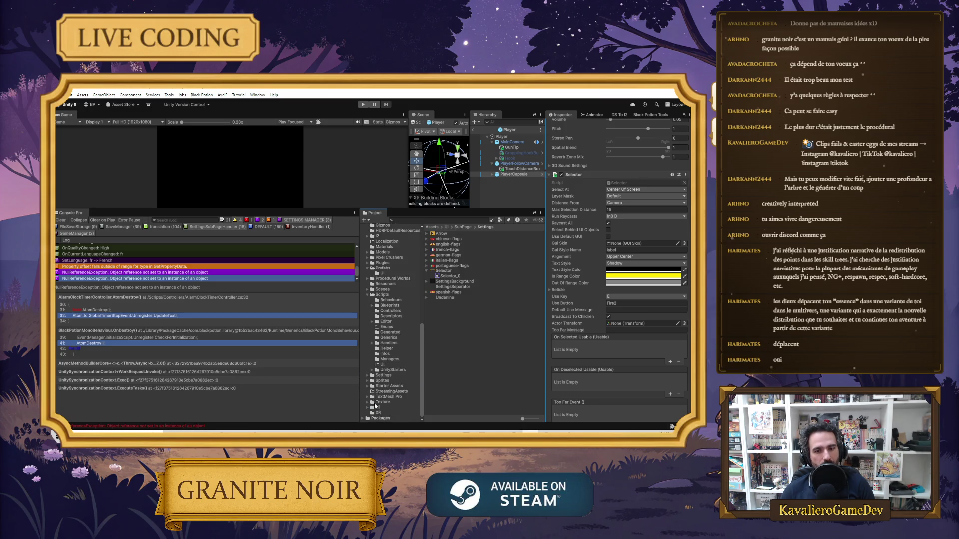
click(367, 407)
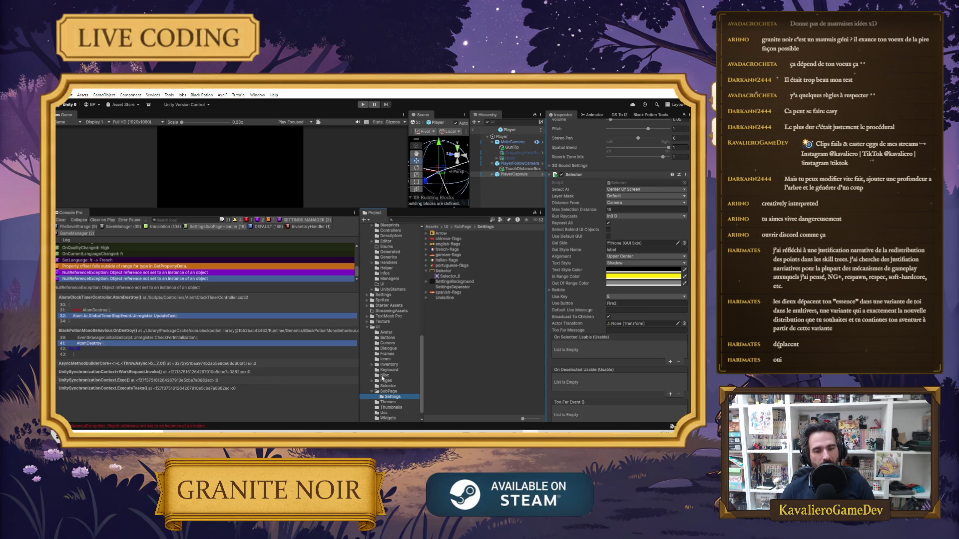
scroll(385, 376, down, 1)
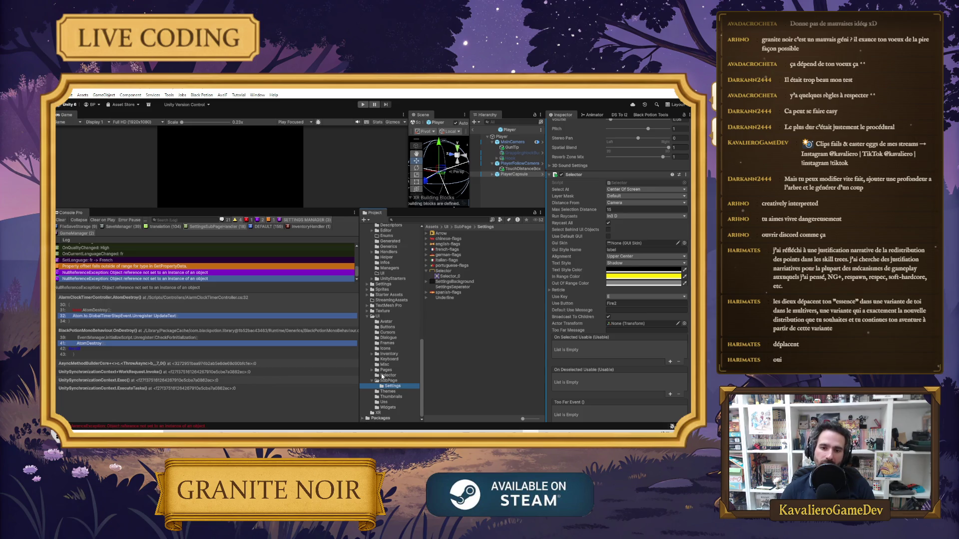
click(377, 316)
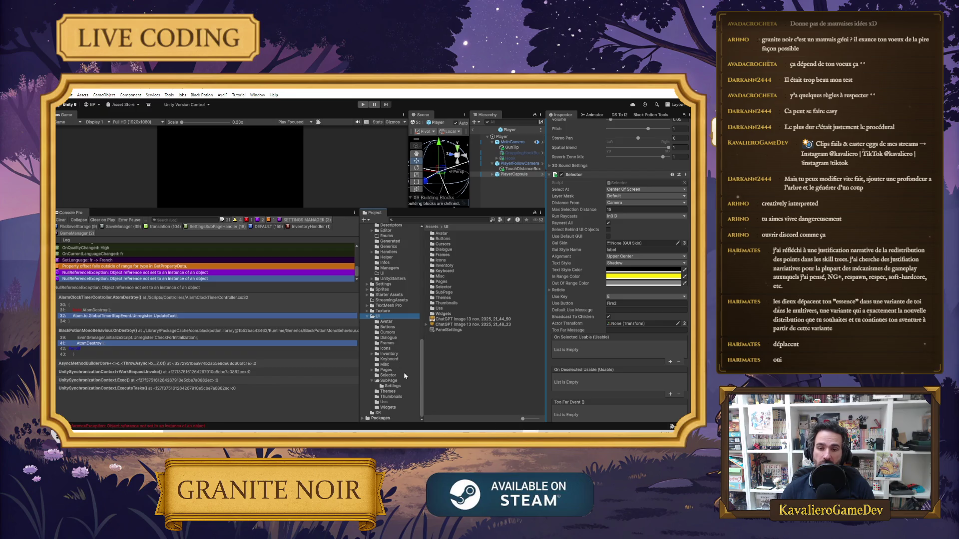
Collapse the Scripts and UI folders, show the Scenes folder and open the Main scene.
scroll(387, 349, up, 2)
scroll(380, 313, up, 3)
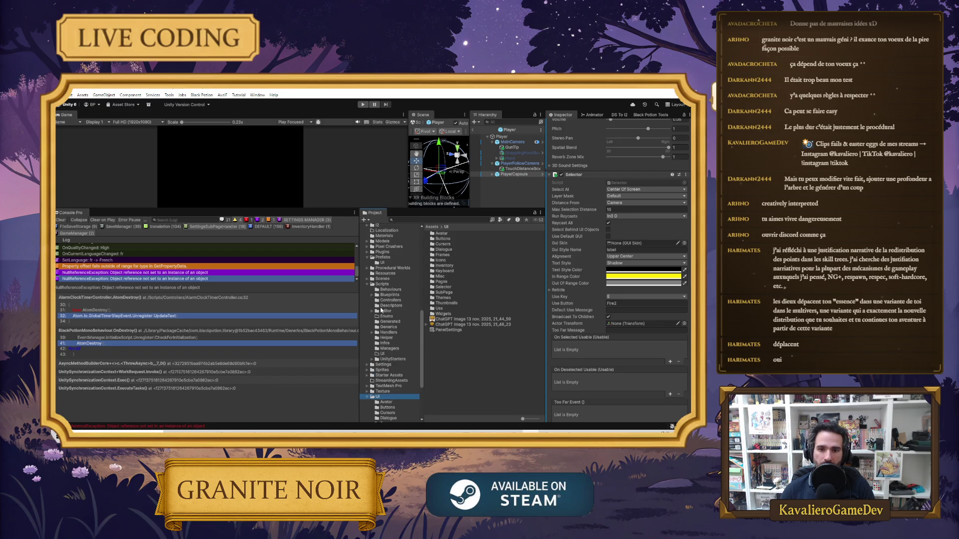
click(370, 285)
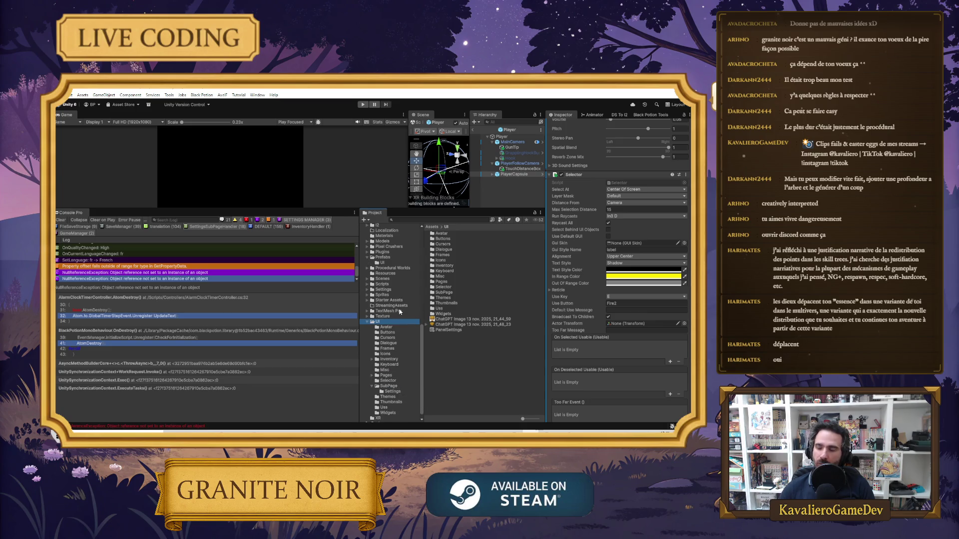
click(370, 323)
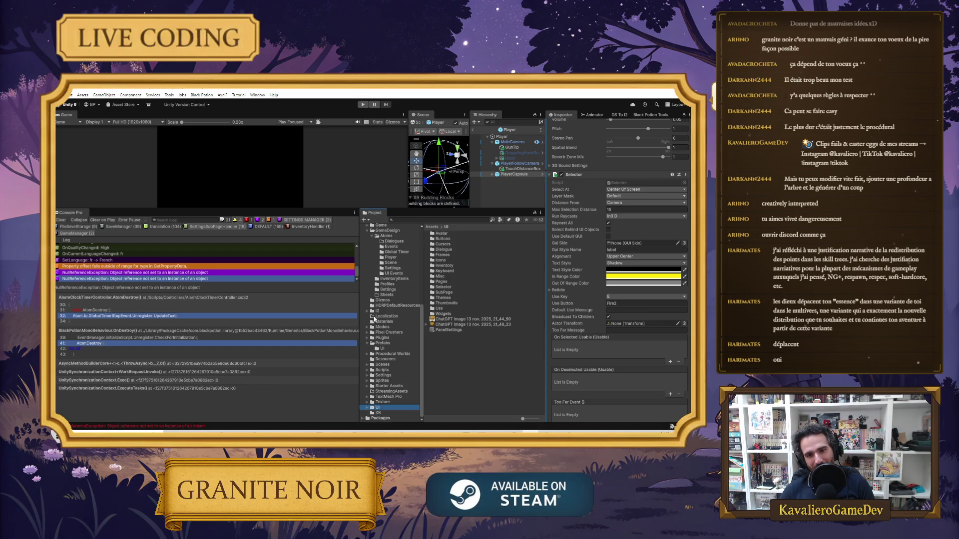
click(379, 365)
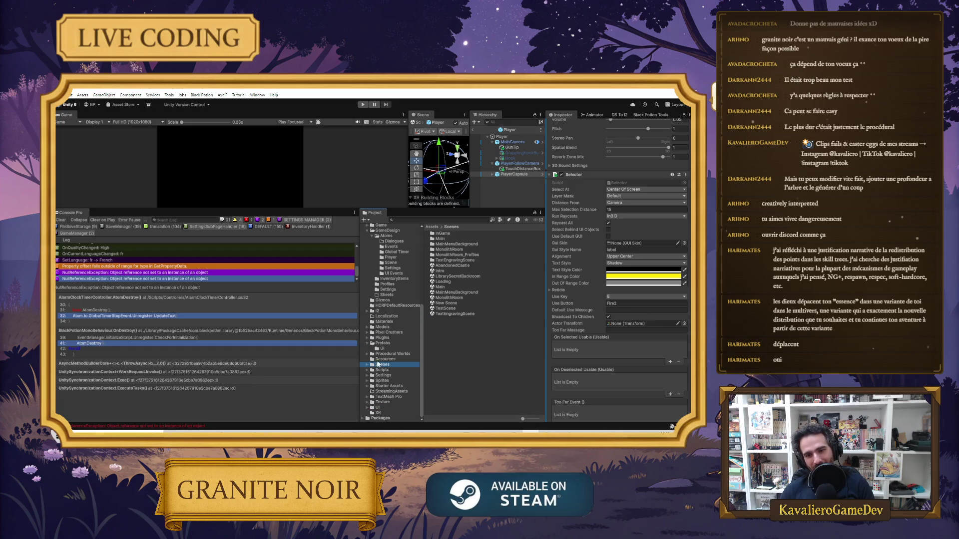
double_click(450, 287)
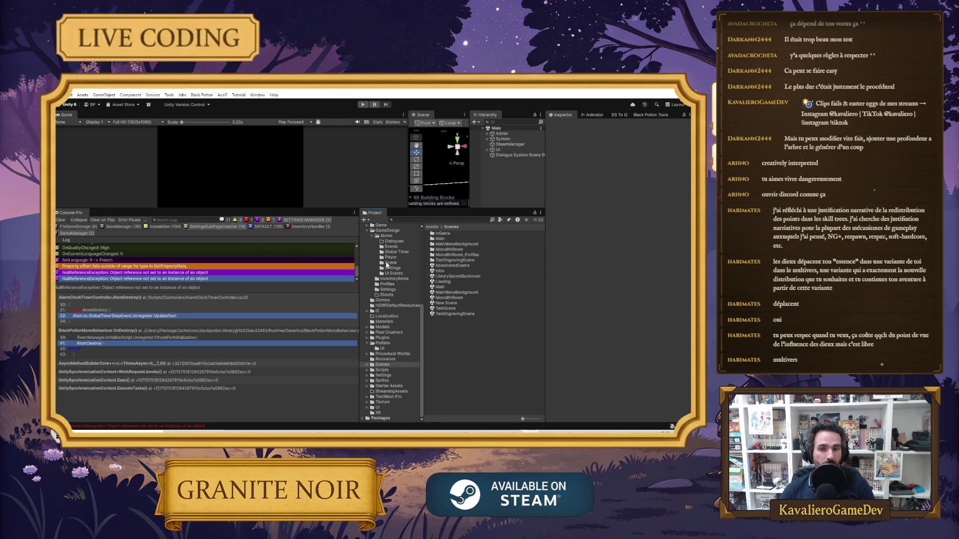
Load the MonolithRoom scene alongside Main and make the Scene/Hierarchy panels taller.
click(449, 288)
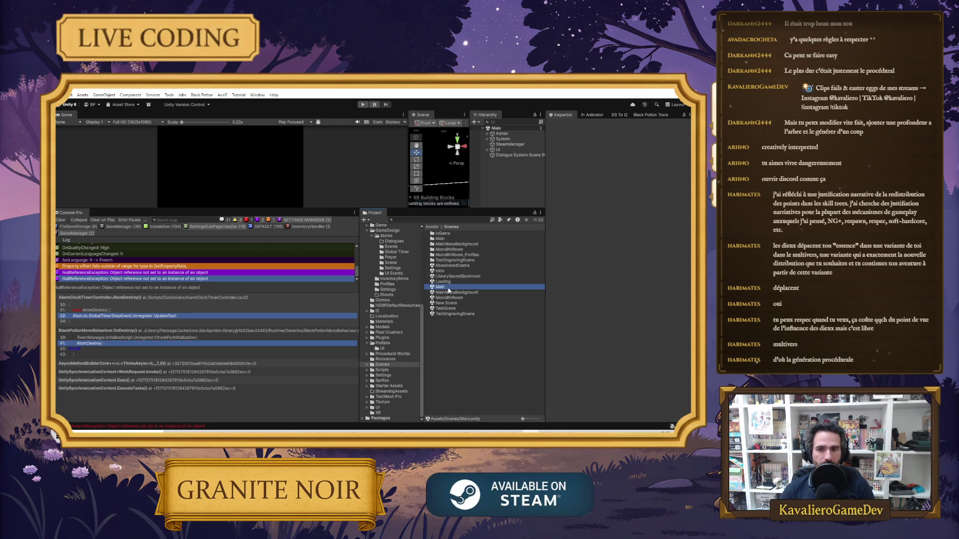
click(450, 298)
double_click(440, 287)
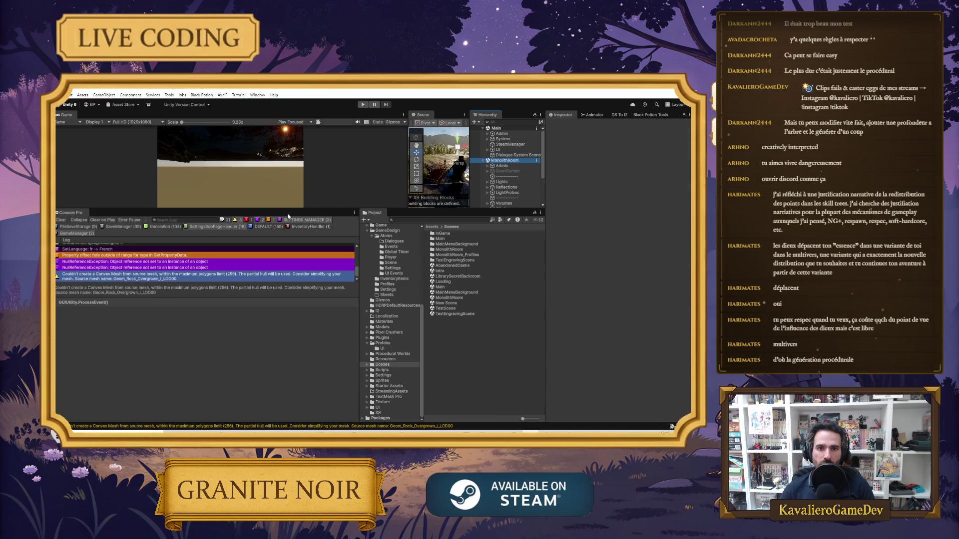
drag(293, 209, 293, 331)
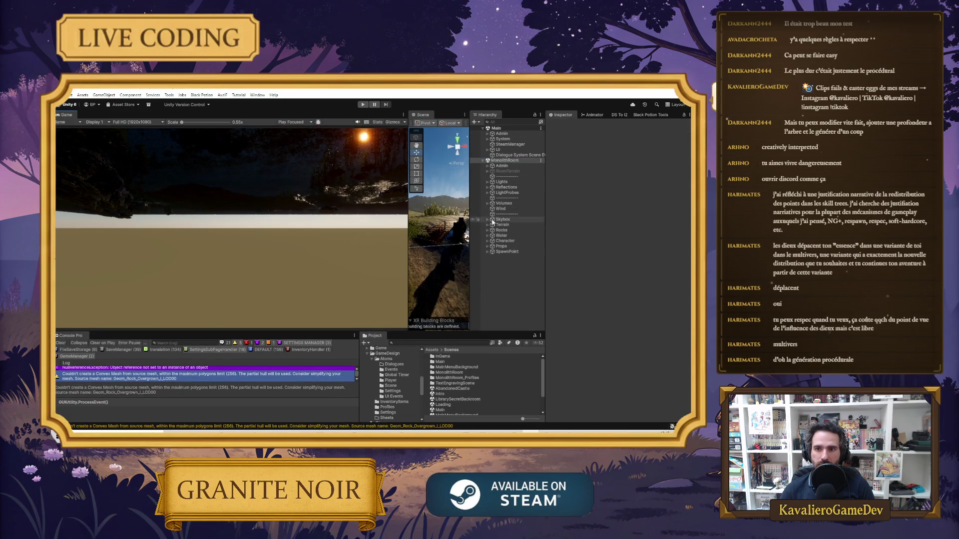
Check the Character and Terrain groups, then expand MonolithRoom's Props to list PontonSmall and WoodenSign.
click(488, 241)
click(488, 241)
click(488, 240)
click(488, 241)
click(487, 225)
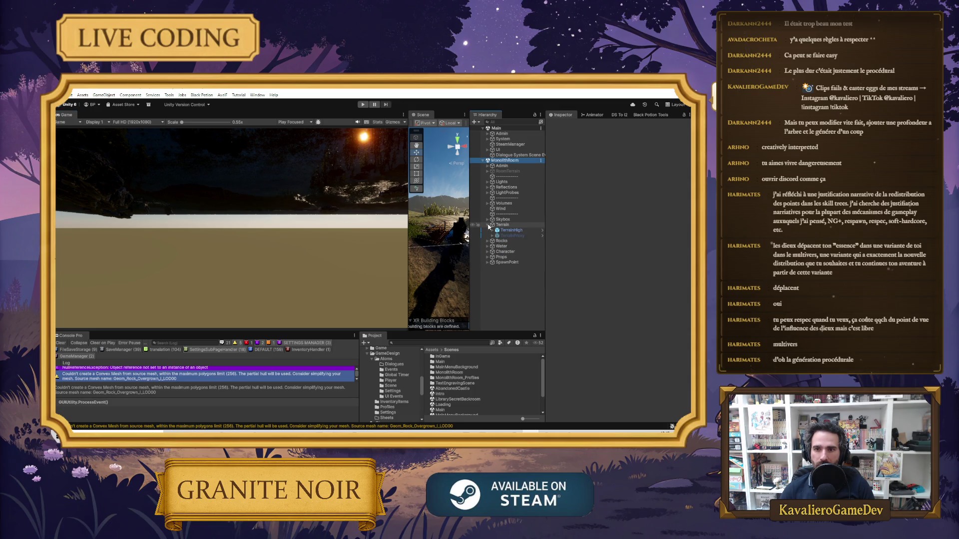
click(487, 224)
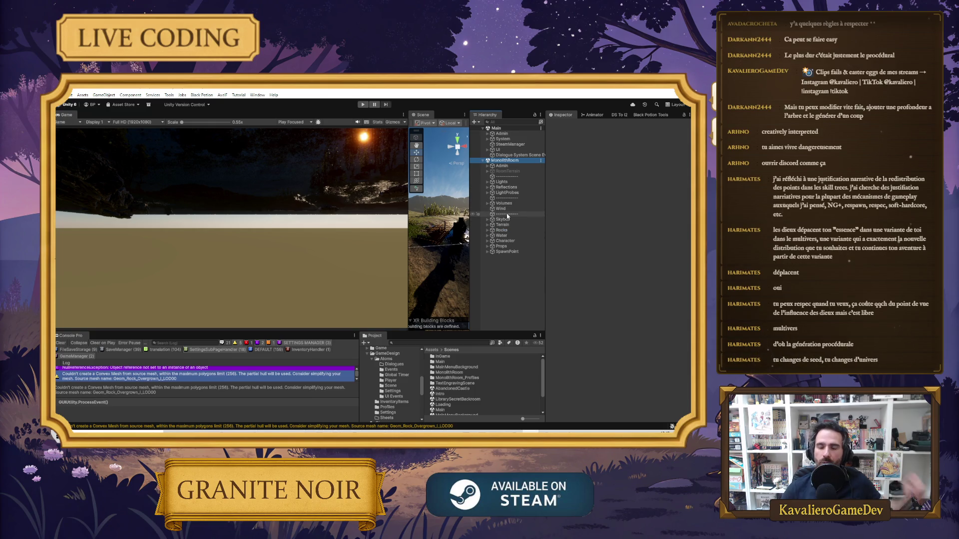
click(488, 247)
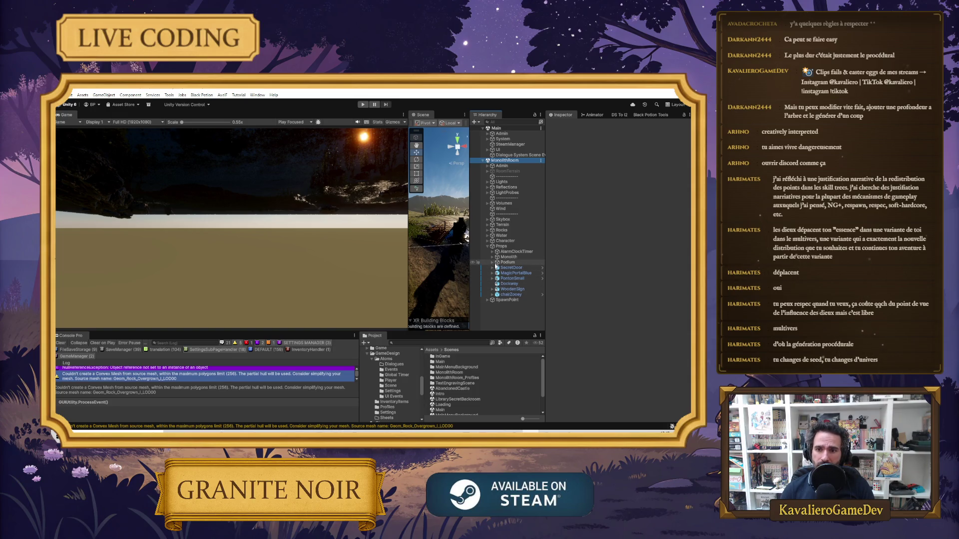
Frame PontonSmall, widen the Scene view and select the WoodenSign by the water.
click(512, 279)
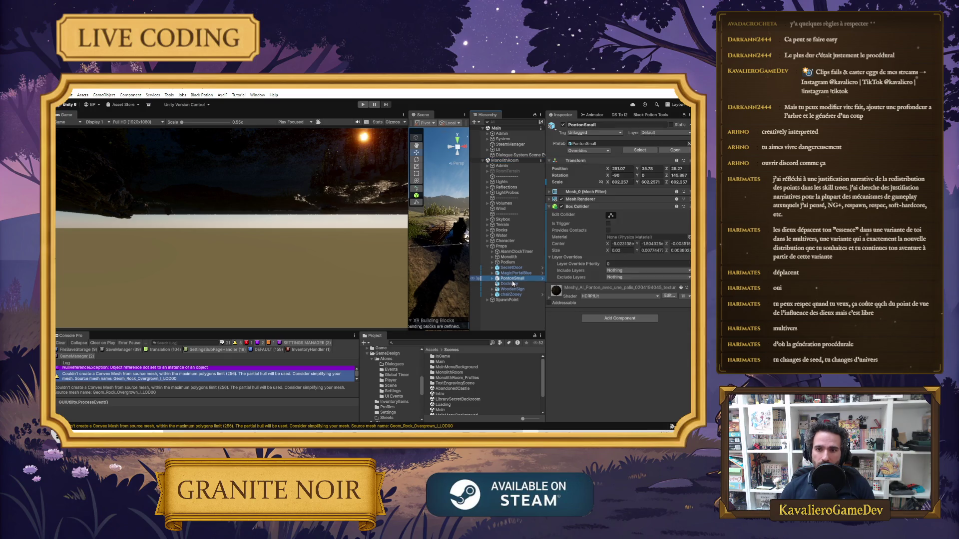
key(f)
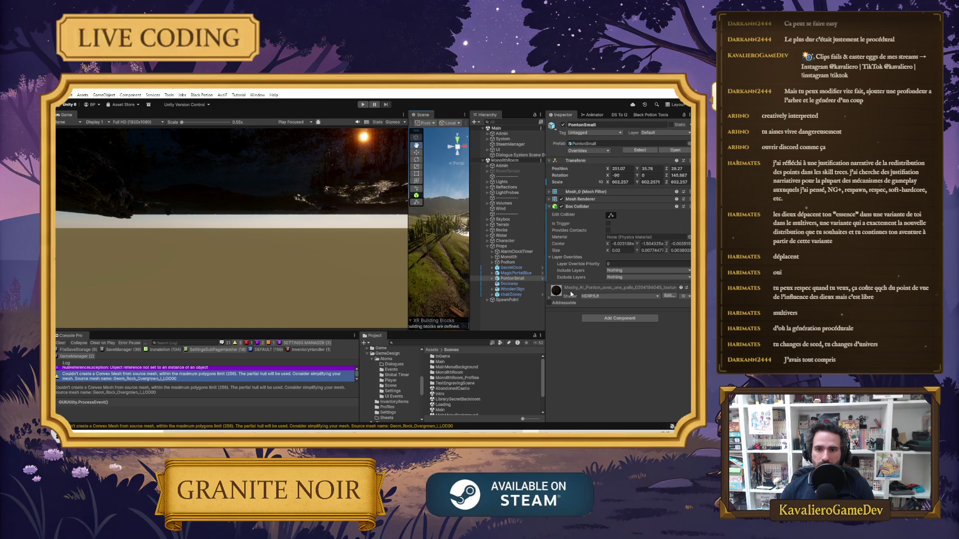
key(w)
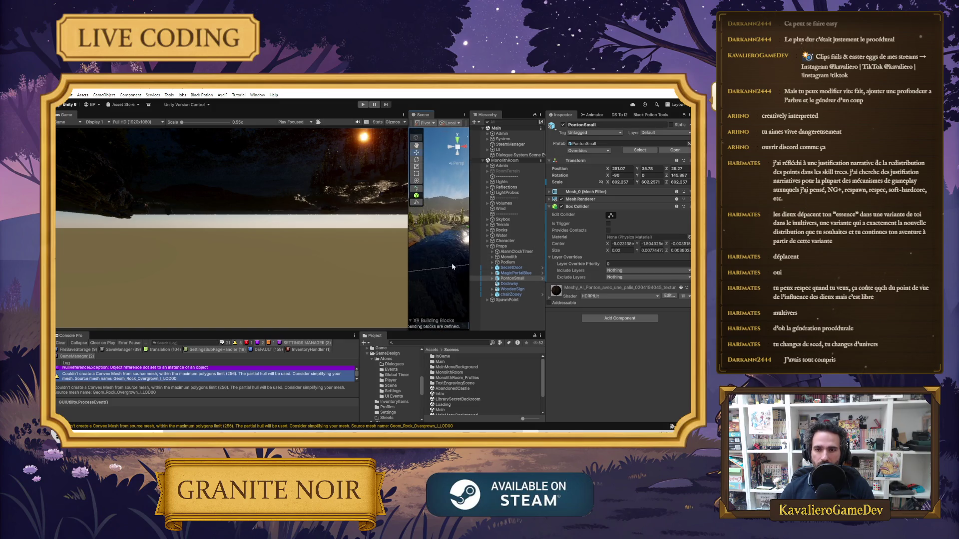
drag(408, 258, 291, 258)
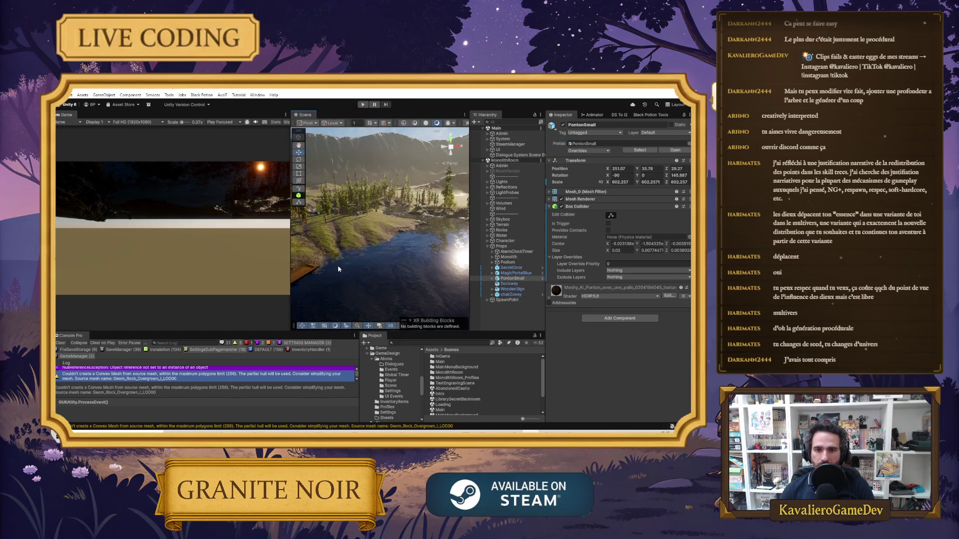
mouse_move(432, 236)
mouse_down()
mouse_move(413, 264)
mouse_move(399, 244)
mouse_up()
click(408, 203)
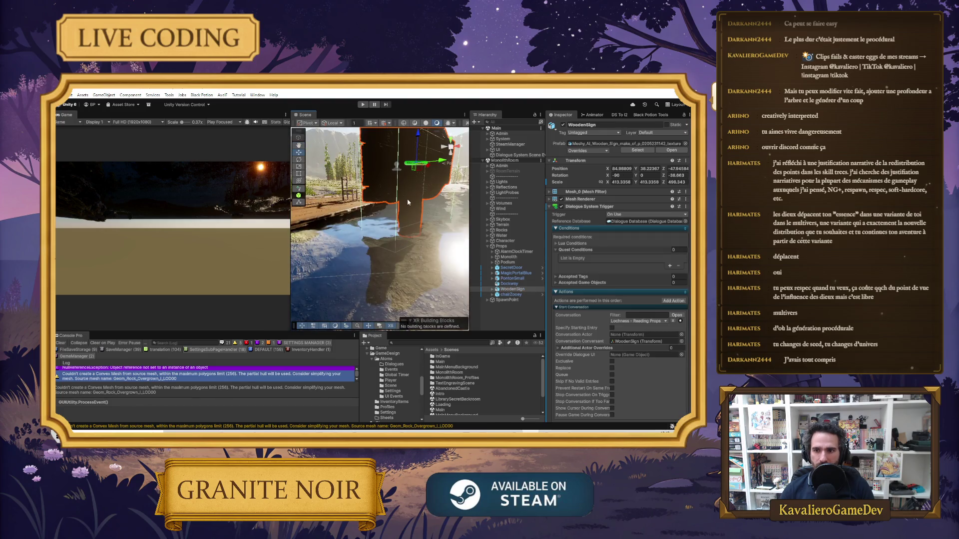
Change the WoodenSign's Usable Max Use Distance from 8 to 15.
scroll(633, 331, down, 4)
scroll(629, 295, down, 1)
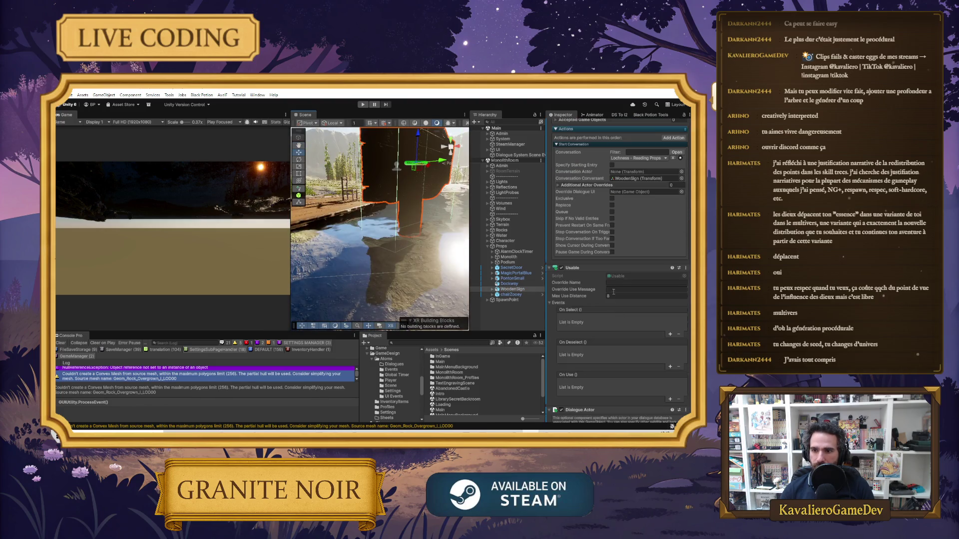
click(629, 295)
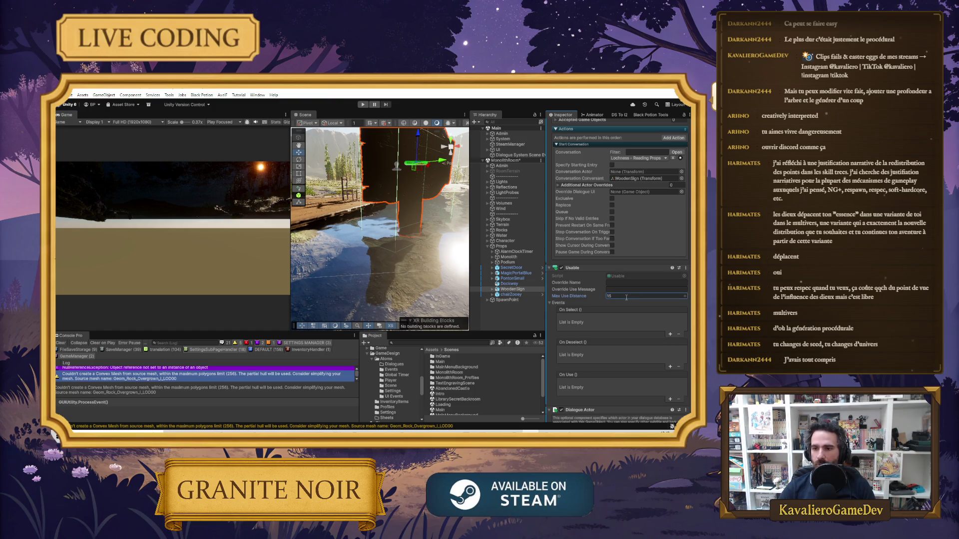